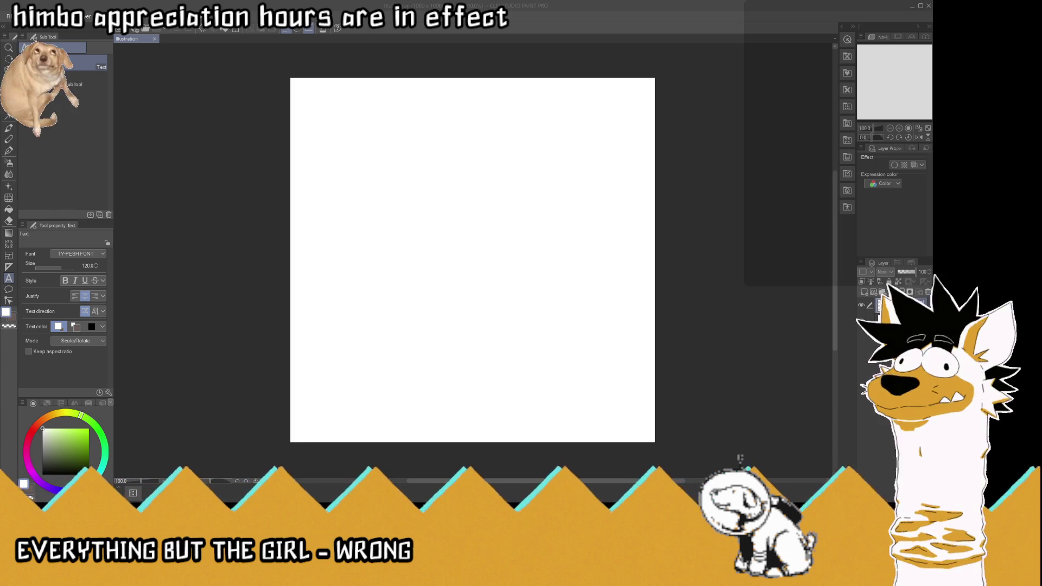
- Leave the Text tool and set up the pen with black as the main colour
{"action": "left_click", "coordinate": [731, 230]}
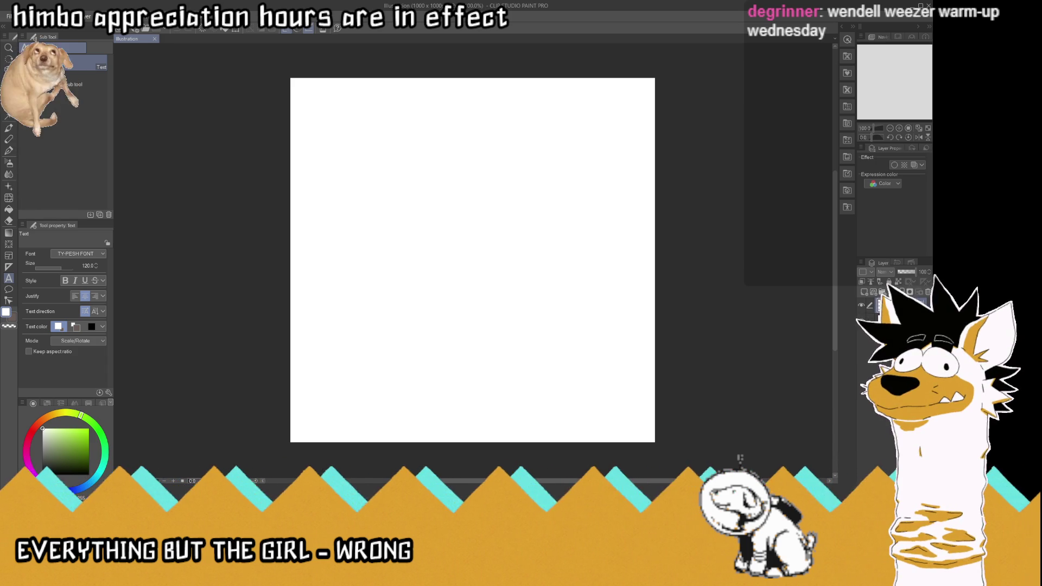
{"action": "key", "text": "x"}
{"action": "left_click", "coordinate": [9, 150]}
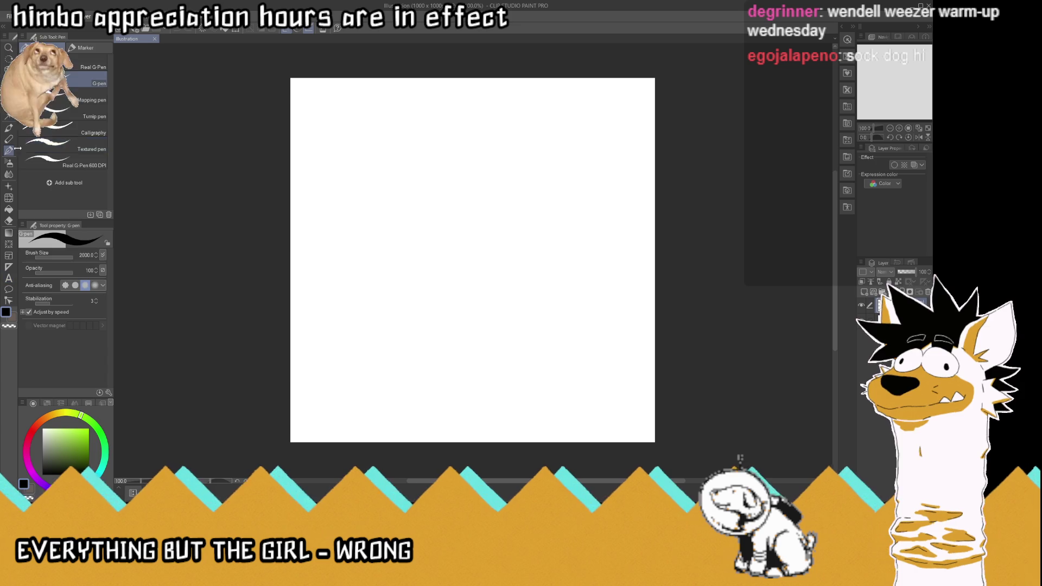
- Pick the Real G-Pen at size 14 and draw the dog's eyes, lolling tongue and left ear
{"action": "left_click", "coordinate": [104, 65]}
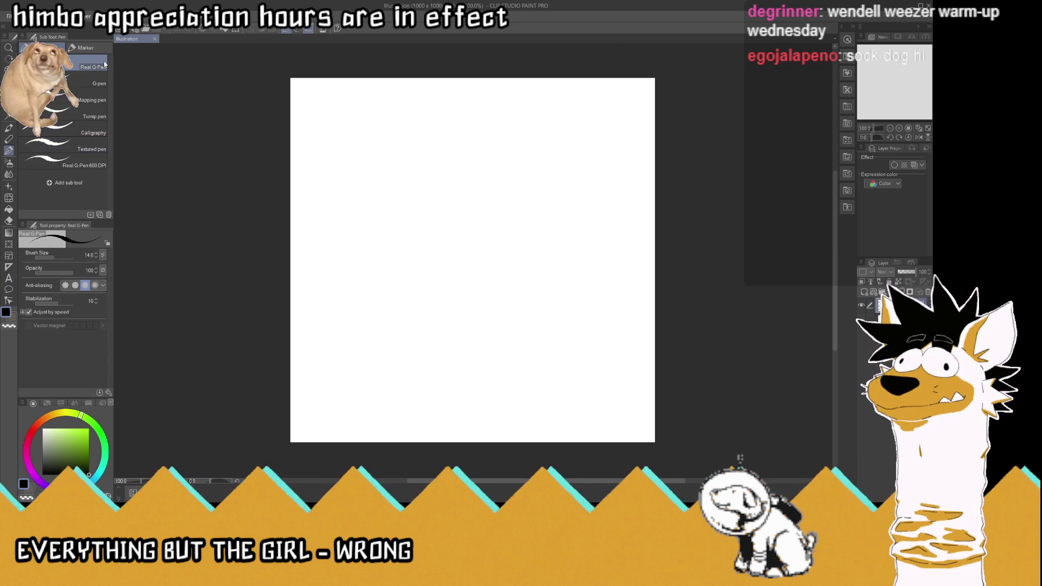
{"action": "mouse_move", "coordinate": [396, 227]}
{"action": "left_mouse_down"}
{"action": "mouse_move", "coordinate": [399, 238]}
{"action": "mouse_move", "coordinate": [400, 222]}
{"action": "mouse_move", "coordinate": [415, 218]}
{"action": "mouse_move", "coordinate": [414, 236]}
{"action": "mouse_move", "coordinate": [404, 214]}
{"action": "mouse_move", "coordinate": [416, 212]}
{"action": "mouse_move", "coordinate": [405, 212]}
{"action": "mouse_move", "coordinate": [457, 232]}
{"action": "mouse_move", "coordinate": [432, 256]}
{"action": "mouse_move", "coordinate": [416, 234]}
{"action": "mouse_move", "coordinate": [454, 232]}
{"action": "mouse_move", "coordinate": [453, 268]}
{"action": "mouse_move", "coordinate": [421, 278]}
{"action": "mouse_move", "coordinate": [384, 244]}
{"action": "left_mouse_up"}
{"action": "mouse_move", "coordinate": [423, 283]}
{"action": "left_mouse_down"}
{"action": "mouse_move", "coordinate": [434, 303]}
{"action": "mouse_move", "coordinate": [446, 281]}
{"action": "mouse_move", "coordinate": [417, 294]}
{"action": "mouse_move", "coordinate": [407, 284]}
{"action": "mouse_move", "coordinate": [416, 289]}
{"action": "left_mouse_up"}
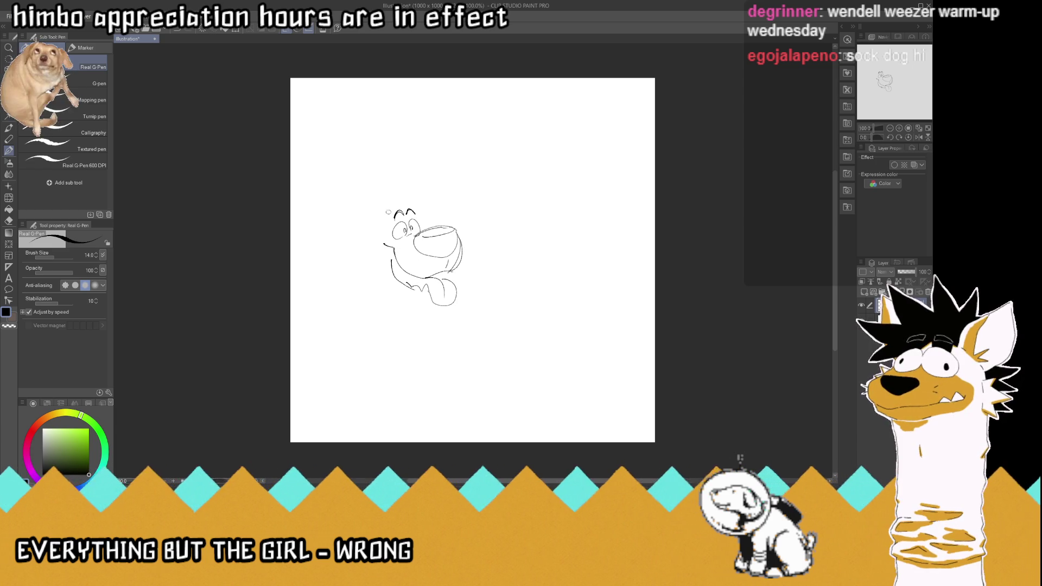
{"action": "mouse_move", "coordinate": [388, 228]}
{"action": "left_mouse_down"}
{"action": "mouse_move", "coordinate": [384, 241]}
{"action": "mouse_move", "coordinate": [354, 249]}
{"action": "left_mouse_up"}
{"action": "left_click_drag", "start_coordinate": [421, 219], "coordinate": [428, 214]}
{"action": "key", "text": "ctrl+z"}
- Add jagged fur on both sides of the dog's head and left-ear detail, then hide the sketch
{"action": "mouse_move", "coordinate": [371, 229]}
{"action": "left_mouse_down"}
{"action": "mouse_move", "coordinate": [391, 214]}
{"action": "mouse_move", "coordinate": [357, 178]}
{"action": "mouse_move", "coordinate": [384, 213]}
{"action": "mouse_move", "coordinate": [375, 216]}
{"action": "mouse_move", "coordinate": [417, 196]}
{"action": "mouse_move", "coordinate": [431, 171]}
{"action": "mouse_move", "coordinate": [425, 209]}
{"action": "mouse_move", "coordinate": [387, 197]}
{"action": "mouse_move", "coordinate": [405, 185]}
{"action": "mouse_move", "coordinate": [411, 204]}
{"action": "mouse_move", "coordinate": [391, 195]}
{"action": "mouse_move", "coordinate": [410, 190]}
{"action": "mouse_move", "coordinate": [399, 194]}
{"action": "mouse_move", "coordinate": [422, 211]}
{"action": "mouse_move", "coordinate": [407, 189]}
{"action": "mouse_move", "coordinate": [376, 193]}
{"action": "mouse_move", "coordinate": [427, 218]}
{"action": "left_mouse_up"}
{"action": "mouse_move", "coordinate": [369, 236]}
{"action": "left_mouse_down"}
{"action": "mouse_move", "coordinate": [324, 251]}
{"action": "mouse_move", "coordinate": [333, 287]}
{"action": "mouse_move", "coordinate": [357, 298]}
{"action": "left_mouse_up"}
{"action": "mouse_move", "coordinate": [429, 227]}
{"action": "left_mouse_down"}
{"action": "mouse_move", "coordinate": [447, 213]}
{"action": "mouse_move", "coordinate": [480, 217]}
{"action": "left_mouse_up"}
{"action": "left_click_drag", "start_coordinate": [353, 201], "coordinate": [360, 207]}
{"action": "mouse_move", "coordinate": [481, 220]}
{"action": "left_mouse_down"}
{"action": "mouse_move", "coordinate": [483, 254]}
{"action": "mouse_move", "coordinate": [470, 252]}
{"action": "left_mouse_up"}
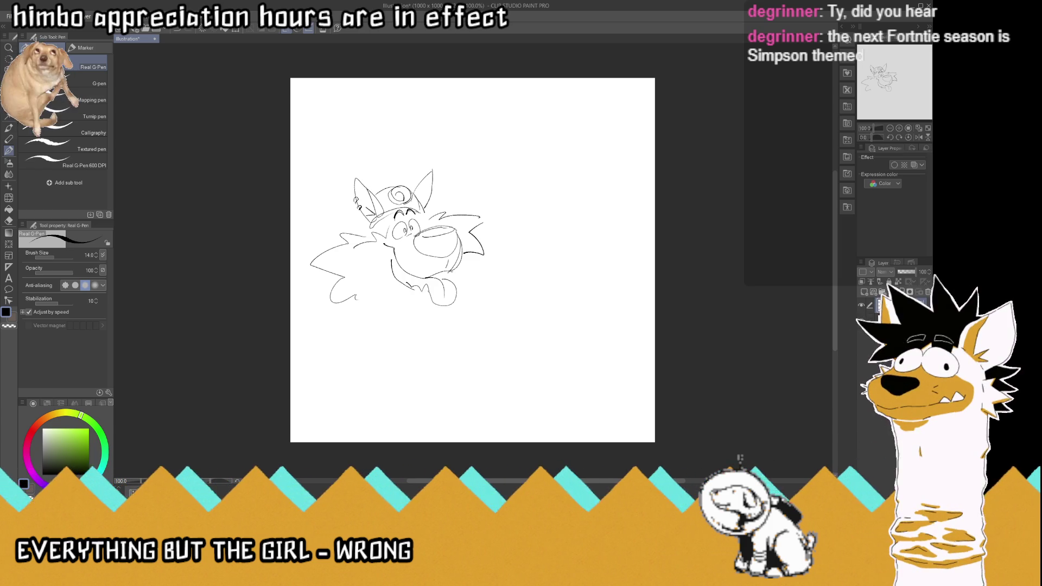
{"action": "left_click", "coordinate": [865, 293]}
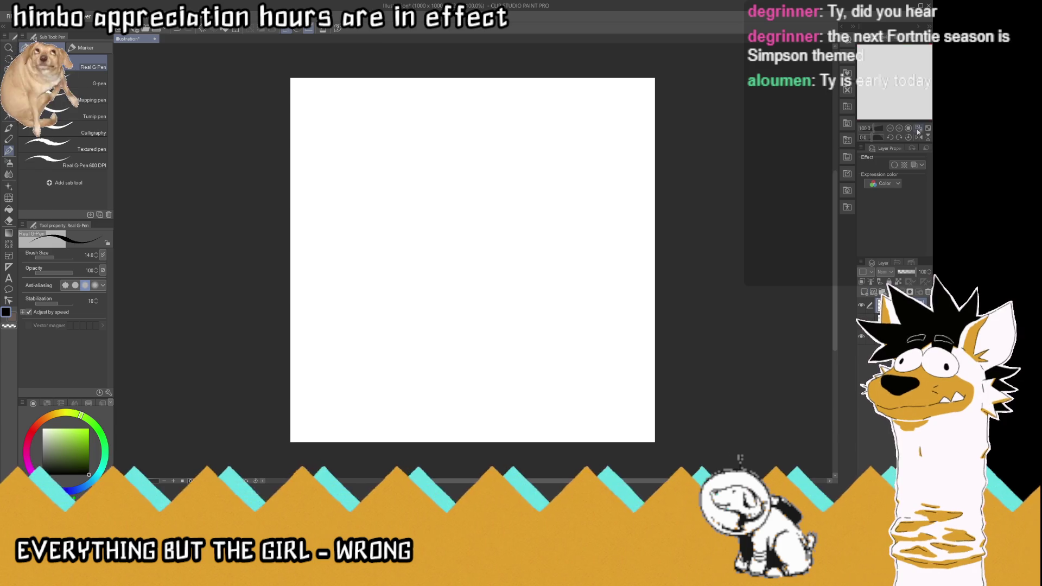
- Fit the canvas to the window and outline a tall rounded body
{"action": "left_click", "coordinate": [917, 129]}
{"action": "left_click_drag", "start_coordinate": [446, 363], "coordinate": [384, 360]}
{"action": "mouse_move", "coordinate": [429, 379]}
{"action": "left_mouse_down"}
{"action": "mouse_move", "coordinate": [404, 382]}
{"action": "mouse_move", "coordinate": [372, 362]}
{"action": "mouse_move", "coordinate": [370, 288]}
{"action": "mouse_move", "coordinate": [457, 361]}
{"action": "mouse_move", "coordinate": [445, 273]}
{"action": "left_mouse_up"}
{"action": "left_click_drag", "start_coordinate": [369, 312], "coordinate": [372, 240]}
{"action": "mouse_move", "coordinate": [374, 282]}
{"action": "left_mouse_down"}
{"action": "mouse_move", "coordinate": [370, 220]}
{"action": "mouse_move", "coordinate": [394, 191]}
{"action": "mouse_move", "coordinate": [436, 192]}
{"action": "left_mouse_up"}
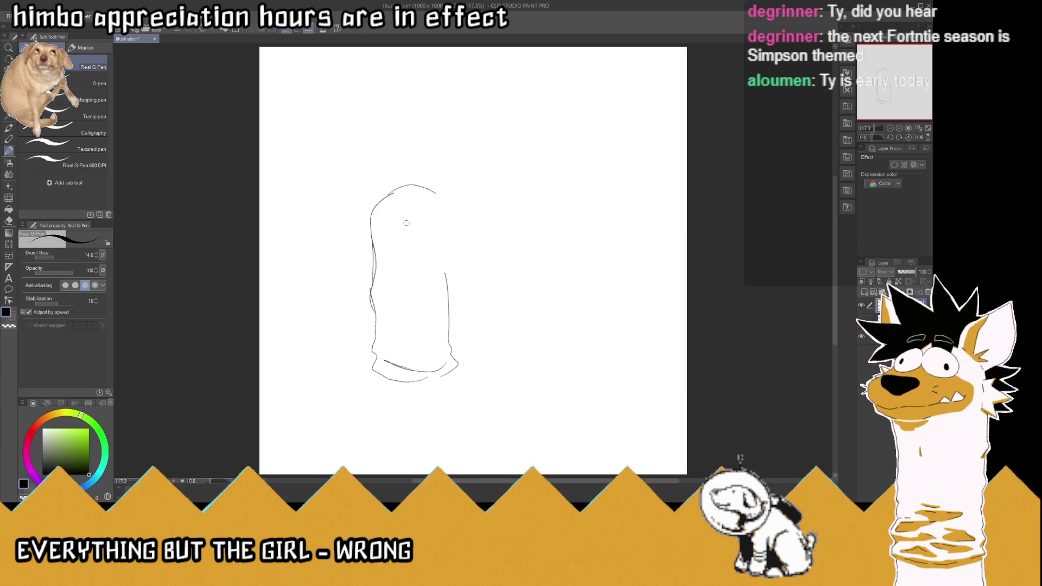
- Give the figure two big eyes, a long snout, chin and hair strokes and an ear, then hide it
{"action": "mouse_move", "coordinate": [414, 232]}
{"action": "left_mouse_down"}
{"action": "mouse_move", "coordinate": [405, 207]}
{"action": "mouse_move", "coordinate": [419, 232]}
{"action": "mouse_move", "coordinate": [449, 223]}
{"action": "mouse_move", "coordinate": [429, 214]}
{"action": "mouse_move", "coordinate": [474, 228]}
{"action": "mouse_move", "coordinate": [485, 244]}
{"action": "mouse_move", "coordinate": [437, 232]}
{"action": "mouse_move", "coordinate": [448, 223]}
{"action": "mouse_move", "coordinate": [479, 247]}
{"action": "mouse_move", "coordinate": [400, 247]}
{"action": "left_mouse_up"}
{"action": "left_click", "coordinate": [419, 220]}
{"action": "left_click", "coordinate": [438, 216]}
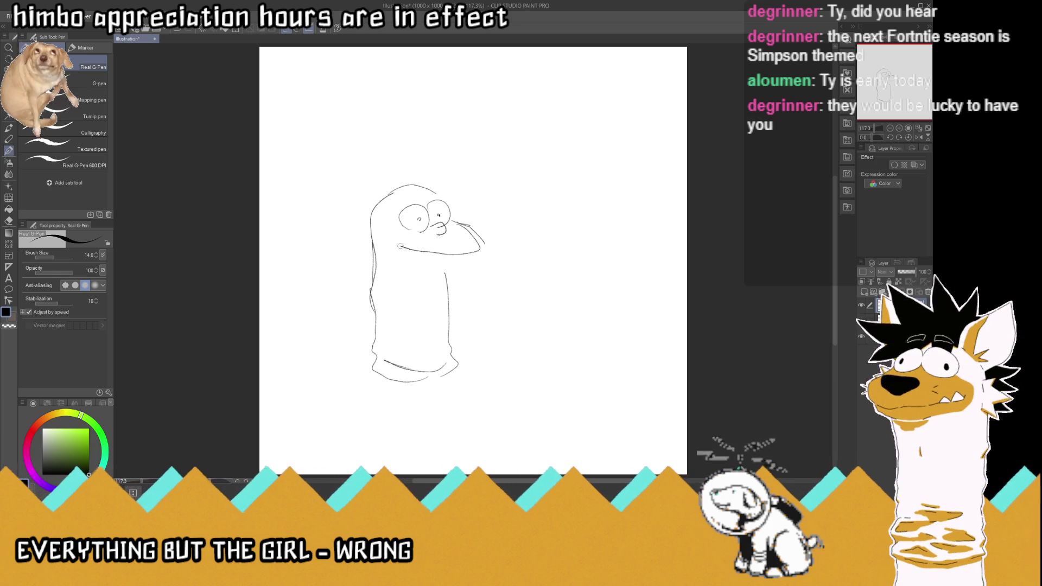
{"action": "mouse_move", "coordinate": [468, 256]}
{"action": "left_mouse_down"}
{"action": "mouse_move", "coordinate": [430, 270]}
{"action": "mouse_move", "coordinate": [386, 247]}
{"action": "mouse_move", "coordinate": [402, 240]}
{"action": "left_mouse_up"}
{"action": "left_click_drag", "start_coordinate": [388, 193], "coordinate": [424, 183]}
{"action": "left_click_drag", "start_coordinate": [372, 237], "coordinate": [375, 239]}
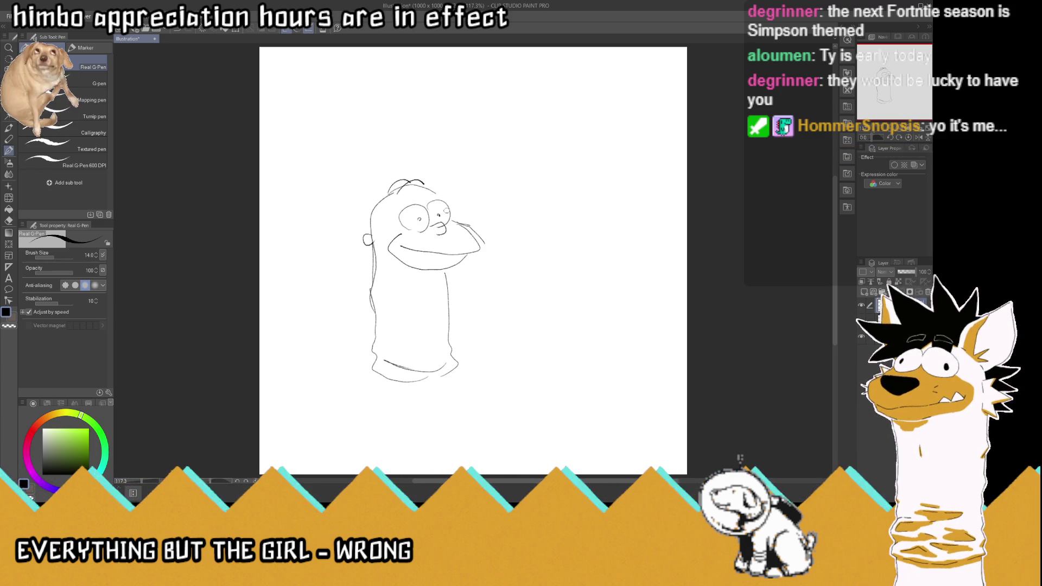
{"action": "left_click", "coordinate": [861, 305]}
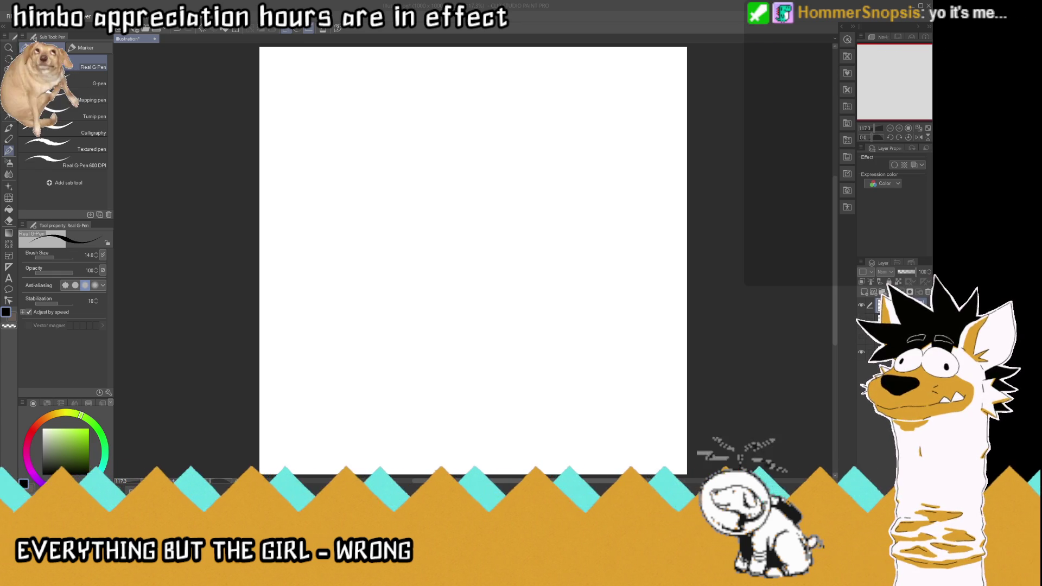
- Draw a wavy ground line and the doghouse's left and right walls
{"action": "left_click", "coordinate": [614, 21]}
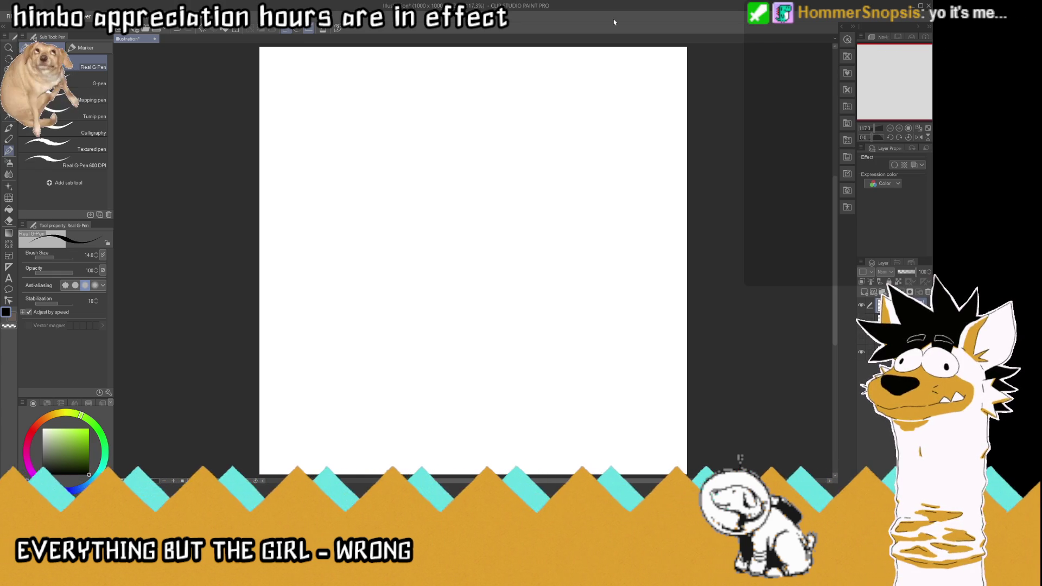
{"action": "left_click_drag", "start_coordinate": [565, 411], "coordinate": [453, 405]}
{"action": "left_click_drag", "start_coordinate": [467, 408], "coordinate": [337, 411]}
{"action": "left_click_drag", "start_coordinate": [537, 411], "coordinate": [601, 414]}
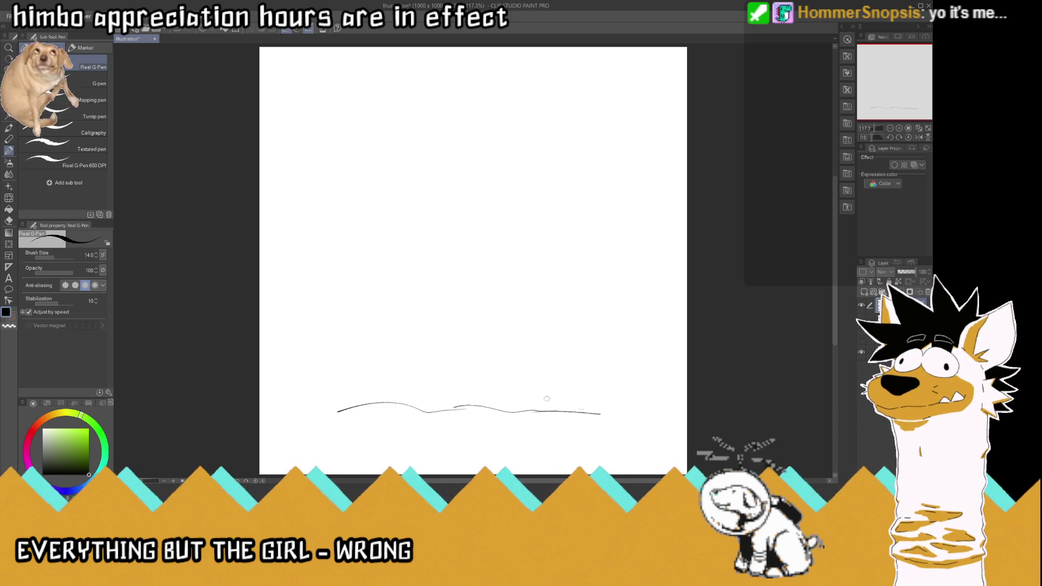
{"action": "left_click_drag", "start_coordinate": [357, 400], "coordinate": [313, 216]}
{"action": "mouse_move", "coordinate": [585, 409]}
{"action": "left_mouse_down"}
{"action": "mouse_move", "coordinate": [620, 307]}
{"action": "mouse_move", "coordinate": [643, 174]}
{"action": "mouse_move", "coordinate": [475, 90]}
{"action": "mouse_move", "coordinate": [297, 217]}
{"action": "mouse_move", "coordinate": [283, 209]}
{"action": "mouse_move", "coordinate": [350, 140]}
{"action": "mouse_move", "coordinate": [470, 66]}
{"action": "mouse_move", "coordinate": [553, 90]}
{"action": "mouse_move", "coordinate": [608, 124]}
{"action": "left_mouse_up"}
- Add the peaked roof and the square doorway, trimming part of the doorway's left side
{"action": "mouse_move", "coordinate": [565, 97]}
{"action": "left_mouse_down"}
{"action": "mouse_move", "coordinate": [661, 171]}
{"action": "mouse_move", "coordinate": [667, 190]}
{"action": "left_mouse_up"}
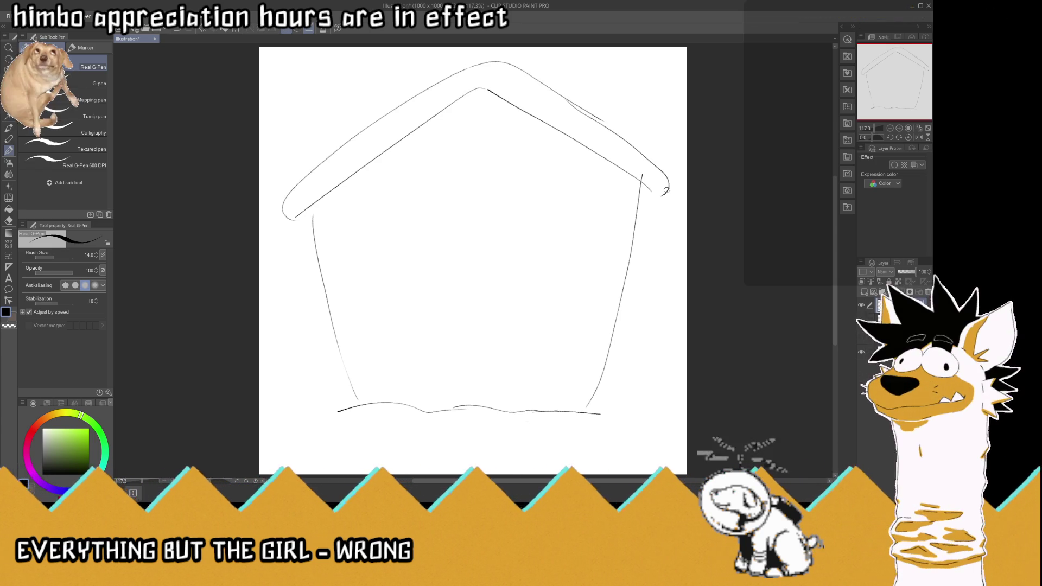
{"action": "mouse_move", "coordinate": [536, 354]}
{"action": "left_mouse_down"}
{"action": "mouse_move", "coordinate": [391, 355]}
{"action": "mouse_move", "coordinate": [381, 198]}
{"action": "mouse_move", "coordinate": [509, 180]}
{"action": "mouse_move", "coordinate": [577, 191]}
{"action": "mouse_move", "coordinate": [579, 296]}
{"action": "mouse_move", "coordinate": [559, 356]}
{"action": "mouse_move", "coordinate": [496, 358]}
{"action": "left_mouse_up"}
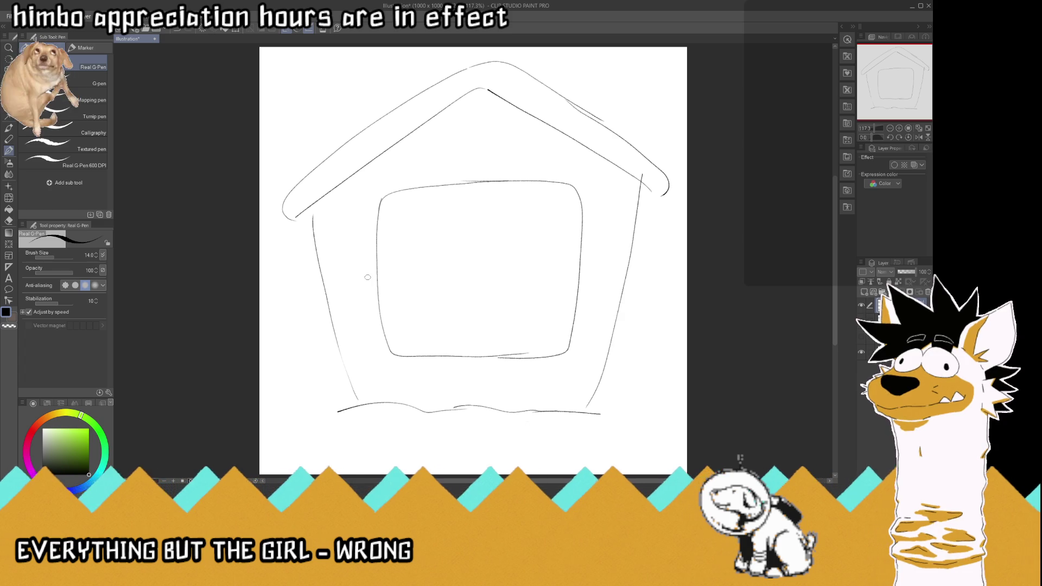
{"action": "mouse_move", "coordinate": [374, 301]}
{"action": "left_mouse_down"}
{"action": "mouse_move", "coordinate": [377, 247]}
{"action": "mouse_move", "coordinate": [382, 305]}
{"action": "left_mouse_up"}
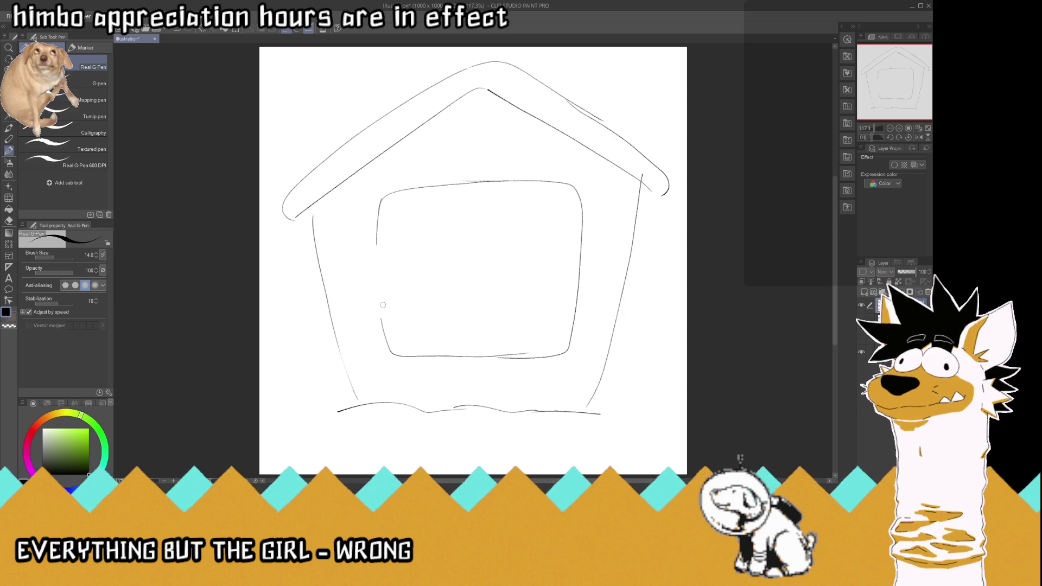
- Enlarge the hard eraser and erase the lower part of the doorway's left edge
{"action": "key", "text": "e"}
{"action": "left_click_drag", "start_coordinate": [470, 255], "coordinate": [488, 261]}
{"action": "left_click_drag", "start_coordinate": [382, 296], "coordinate": [385, 334]}
- Sketch a small dog's eyes, ear and spiky fur in the doorway, then erase most of it
{"action": "key", "text": "p"}
{"action": "mouse_move", "coordinate": [386, 263]}
{"action": "left_mouse_down"}
{"action": "mouse_move", "coordinate": [379, 272]}
{"action": "mouse_move", "coordinate": [396, 285]}
{"action": "mouse_move", "coordinate": [396, 256]}
{"action": "mouse_move", "coordinate": [414, 274]}
{"action": "mouse_move", "coordinate": [369, 289]}
{"action": "mouse_move", "coordinate": [396, 299]}
{"action": "mouse_move", "coordinate": [370, 303]}
{"action": "mouse_move", "coordinate": [382, 300]}
{"action": "mouse_move", "coordinate": [369, 293]}
{"action": "mouse_move", "coordinate": [400, 307]}
{"action": "left_mouse_up"}
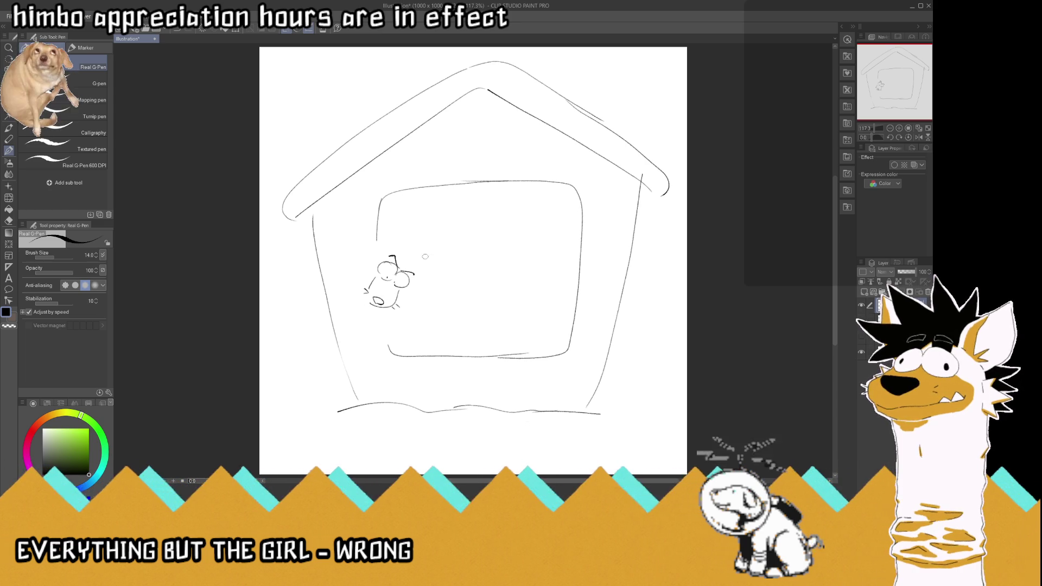
{"action": "mouse_move", "coordinate": [390, 243]}
{"action": "left_mouse_down"}
{"action": "mouse_move", "coordinate": [406, 213]}
{"action": "mouse_move", "coordinate": [405, 239]}
{"action": "mouse_move", "coordinate": [452, 266]}
{"action": "left_mouse_up"}
{"action": "mouse_move", "coordinate": [410, 234]}
{"action": "left_mouse_down"}
{"action": "mouse_move", "coordinate": [433, 237]}
{"action": "mouse_move", "coordinate": [450, 259]}
{"action": "mouse_move", "coordinate": [415, 278]}
{"action": "mouse_move", "coordinate": [399, 264]}
{"action": "left_mouse_up"}
{"action": "mouse_move", "coordinate": [376, 231]}
{"action": "left_mouse_down"}
{"action": "mouse_move", "coordinate": [358, 243]}
{"action": "mouse_move", "coordinate": [377, 265]}
{"action": "left_mouse_up"}
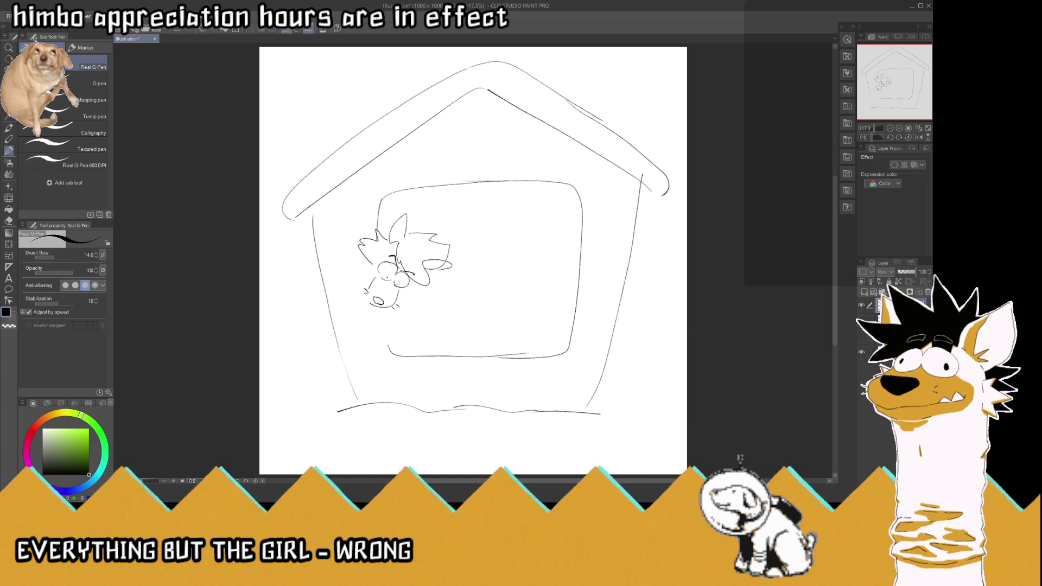
{"action": "mouse_move", "coordinate": [417, 294]}
{"action": "left_mouse_down"}
{"action": "mouse_move", "coordinate": [388, 333]}
{"action": "mouse_move", "coordinate": [396, 327]}
{"action": "left_mouse_up"}
{"action": "mouse_move", "coordinate": [358, 234]}
{"action": "left_mouse_down"}
{"action": "mouse_move", "coordinate": [380, 228]}
{"action": "mouse_move", "coordinate": [361, 225]}
{"action": "mouse_move", "coordinate": [376, 227]}
{"action": "mouse_move", "coordinate": [380, 255]}
{"action": "mouse_move", "coordinate": [371, 242]}
{"action": "mouse_move", "coordinate": [381, 231]}
{"action": "mouse_move", "coordinate": [378, 259]}
{"action": "left_mouse_up"}
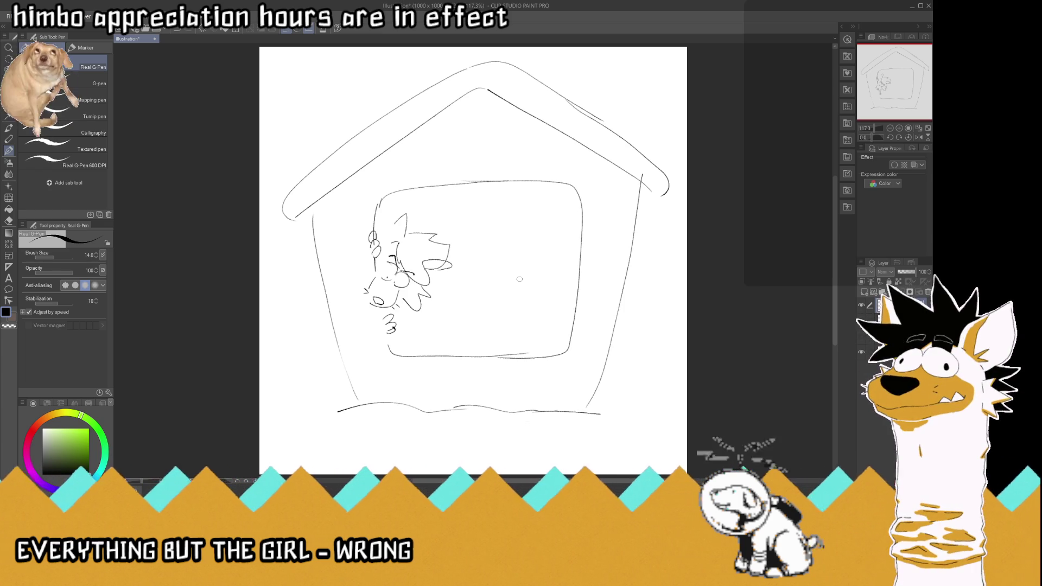
{"action": "mouse_move", "coordinate": [426, 283]}
{"action": "left_mouse_down"}
{"action": "mouse_move", "coordinate": [350, 277]}
{"action": "mouse_move", "coordinate": [407, 261]}
{"action": "mouse_move", "coordinate": [428, 302]}
{"action": "mouse_move", "coordinate": [433, 262]}
{"action": "left_mouse_up"}
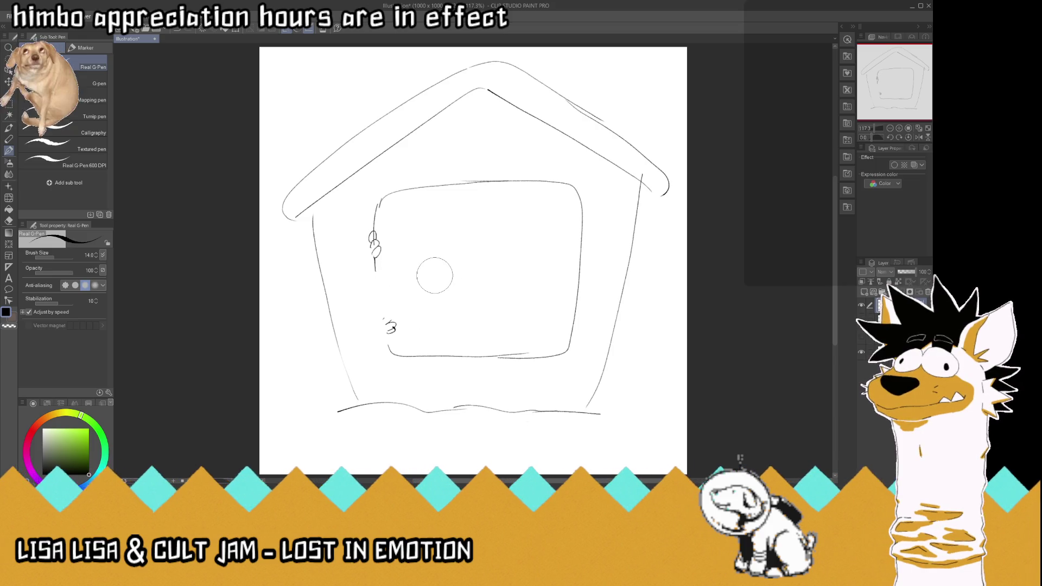
- Sketch the doorway creature's paw, eye, face marks and an ear
{"action": "mouse_move", "coordinate": [382, 316]}
{"action": "left_mouse_down"}
{"action": "mouse_move", "coordinate": [396, 336]}
{"action": "mouse_move", "coordinate": [380, 291]}
{"action": "left_mouse_up"}
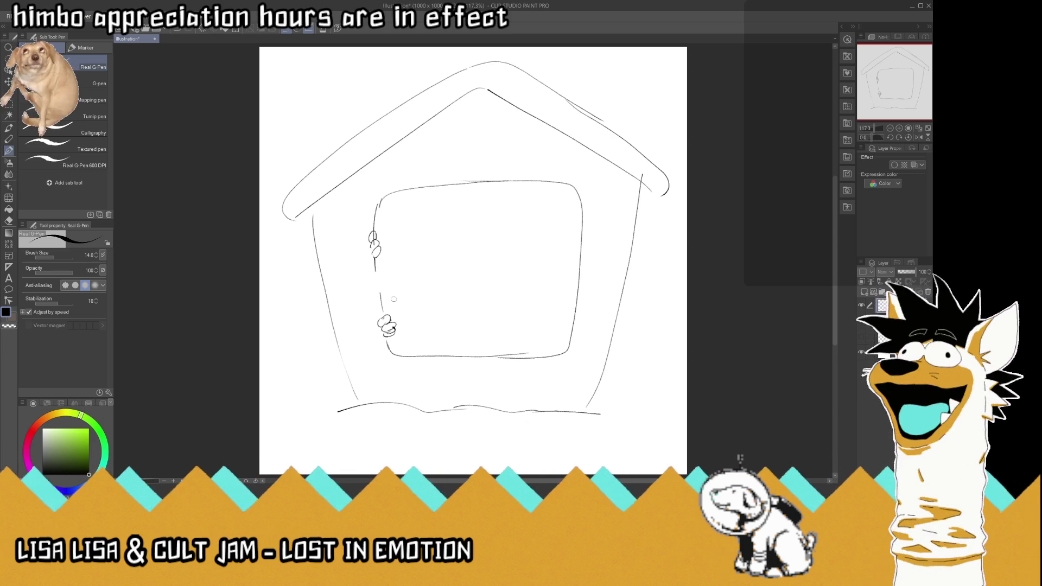
{"action": "mouse_move", "coordinate": [381, 296]}
{"action": "left_mouse_down"}
{"action": "mouse_move", "coordinate": [373, 279]}
{"action": "mouse_move", "coordinate": [406, 273]}
{"action": "left_mouse_up"}
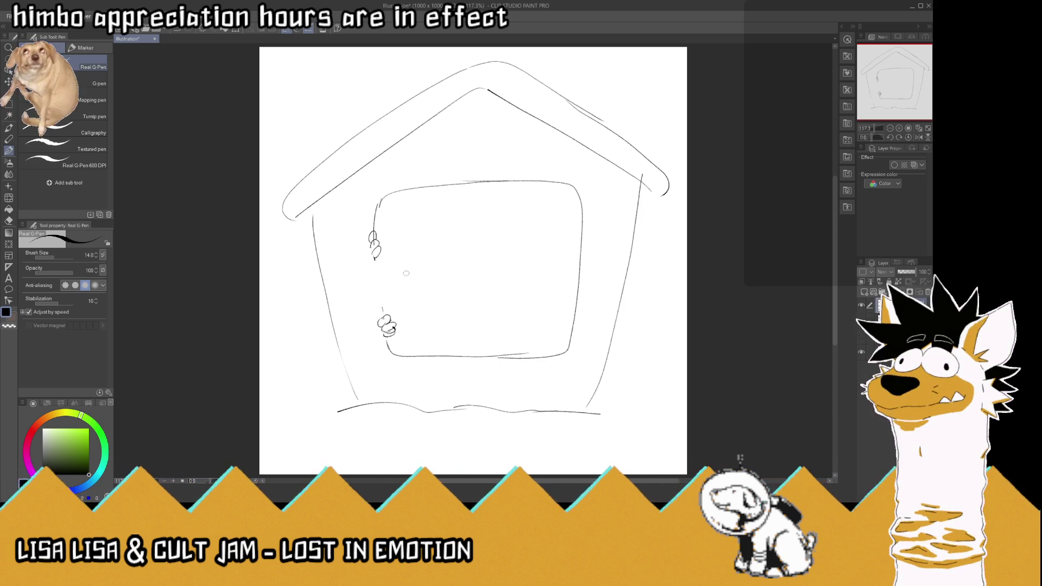
{"action": "mouse_move", "coordinate": [386, 275]}
{"action": "left_mouse_down"}
{"action": "mouse_move", "coordinate": [398, 278]}
{"action": "mouse_move", "coordinate": [389, 269]}
{"action": "mouse_move", "coordinate": [380, 279]}
{"action": "mouse_move", "coordinate": [391, 286]}
{"action": "mouse_move", "coordinate": [389, 263]}
{"action": "mouse_move", "coordinate": [358, 287]}
{"action": "mouse_move", "coordinate": [375, 302]}
{"action": "mouse_move", "coordinate": [361, 282]}
{"action": "left_mouse_up"}
{"action": "mouse_move", "coordinate": [374, 296]}
{"action": "left_mouse_down"}
{"action": "mouse_move", "coordinate": [379, 307]}
{"action": "mouse_move", "coordinate": [390, 298]}
{"action": "left_mouse_up"}
{"action": "mouse_move", "coordinate": [388, 256]}
{"action": "left_mouse_down"}
{"action": "mouse_move", "coordinate": [386, 246]}
{"action": "mouse_move", "coordinate": [396, 253]}
{"action": "left_mouse_up"}
{"action": "mouse_move", "coordinate": [410, 289]}
{"action": "left_mouse_down"}
{"action": "mouse_move", "coordinate": [432, 279]}
{"action": "mouse_move", "coordinate": [413, 288]}
{"action": "left_mouse_up"}
{"action": "mouse_move", "coordinate": [415, 291]}
{"action": "left_mouse_down"}
{"action": "mouse_move", "coordinate": [412, 250]}
{"action": "mouse_move", "coordinate": [386, 237]}
{"action": "mouse_move", "coordinate": [368, 262]}
{"action": "mouse_move", "coordinate": [402, 274]}
{"action": "left_mouse_up"}
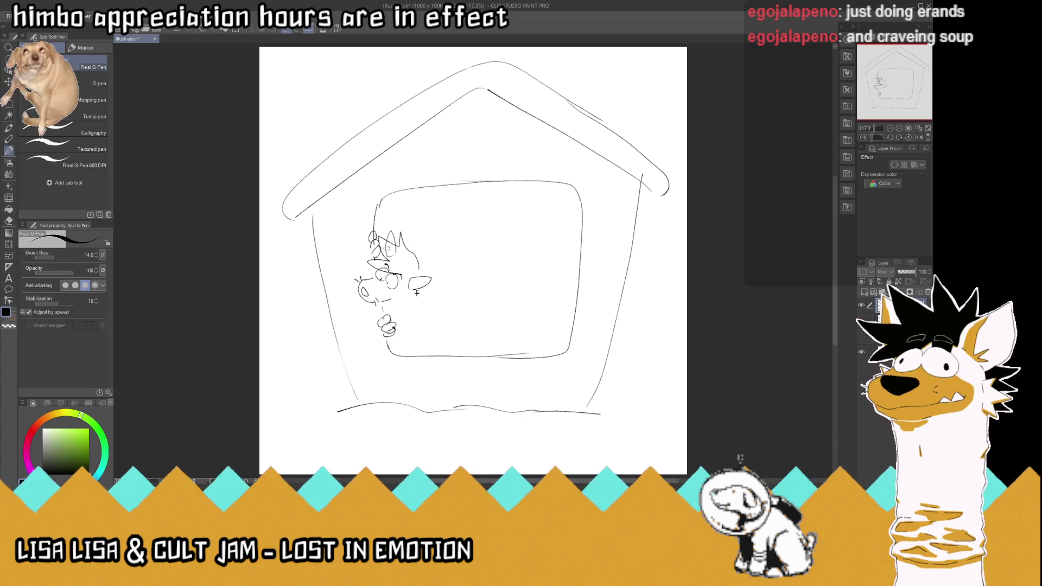
- Redo the hair strokes and the curve down its back, and erase the three-circle paw sketch
{"action": "key", "text": "ctrl+z"}
{"action": "mouse_move", "coordinate": [402, 267]}
{"action": "left_mouse_down"}
{"action": "mouse_move", "coordinate": [377, 262]}
{"action": "mouse_move", "coordinate": [381, 228]}
{"action": "mouse_move", "coordinate": [414, 236]}
{"action": "mouse_move", "coordinate": [425, 302]}
{"action": "mouse_move", "coordinate": [419, 296]}
{"action": "mouse_move", "coordinate": [417, 314]}
{"action": "mouse_move", "coordinate": [402, 299]}
{"action": "mouse_move", "coordinate": [433, 272]}
{"action": "mouse_move", "coordinate": [452, 330]}
{"action": "left_mouse_up"}
{"action": "key", "text": "ctrl+z"}
{"action": "left_click_drag", "start_coordinate": [425, 291], "coordinate": [453, 337]}
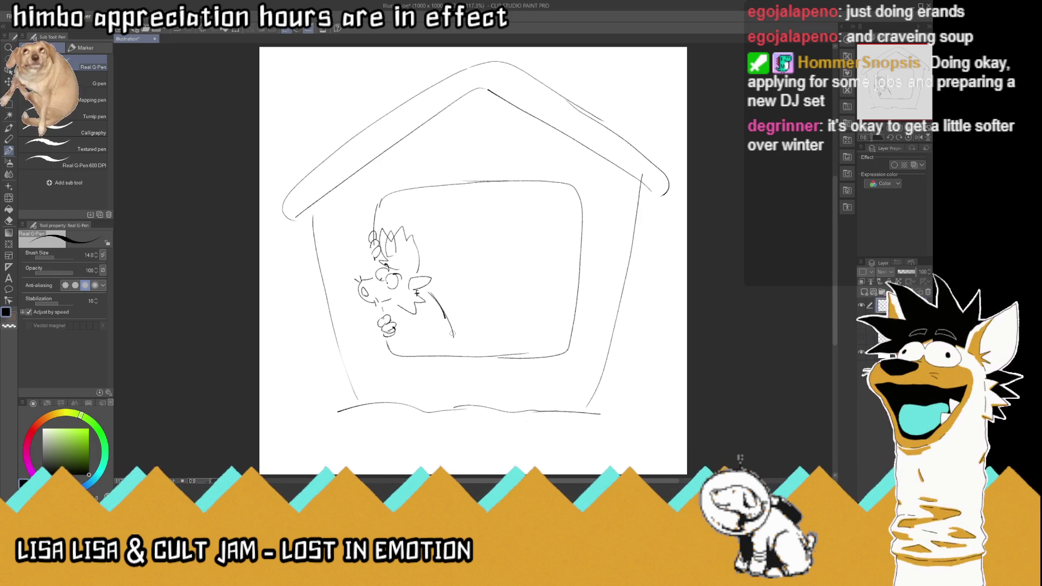
{"action": "mouse_move", "coordinate": [386, 323]}
{"action": "left_mouse_down"}
{"action": "mouse_move", "coordinate": [401, 327]}
{"action": "mouse_move", "coordinate": [374, 316]}
{"action": "mouse_move", "coordinate": [394, 338]}
{"action": "mouse_move", "coordinate": [404, 324]}
{"action": "mouse_move", "coordinate": [414, 335]}
{"action": "mouse_move", "coordinate": [423, 319]}
{"action": "mouse_move", "coordinate": [451, 335]}
{"action": "mouse_move", "coordinate": [420, 339]}
{"action": "left_mouse_up"}
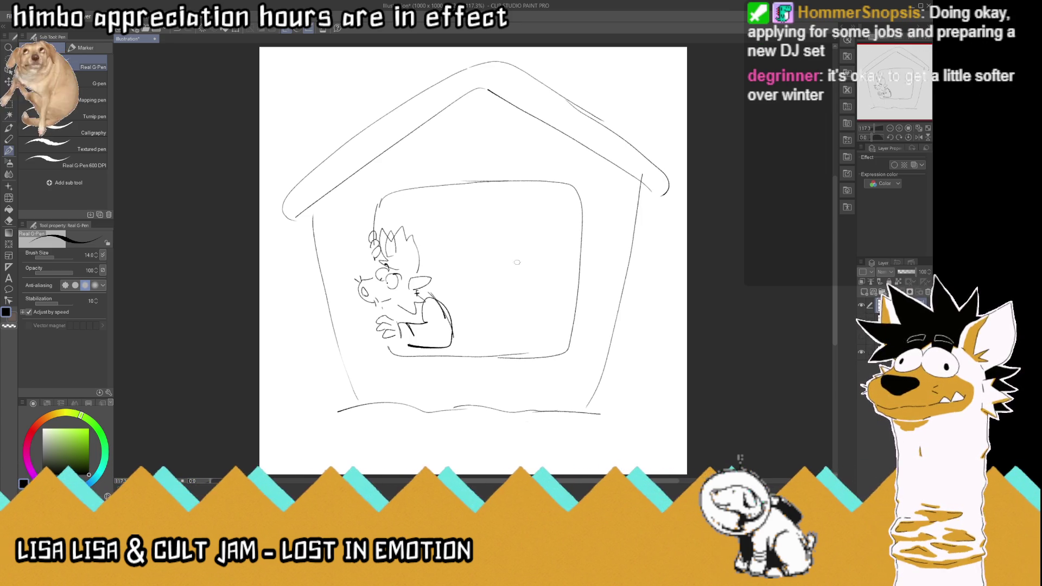
- Sketch the window fox's pointed ear, raised hand, closed eye and eyebrow
{"action": "mouse_move", "coordinate": [495, 258]}
{"action": "left_mouse_down"}
{"action": "mouse_move", "coordinate": [496, 271]}
{"action": "mouse_move", "coordinate": [528, 276]}
{"action": "mouse_move", "coordinate": [526, 260]}
{"action": "left_mouse_up"}
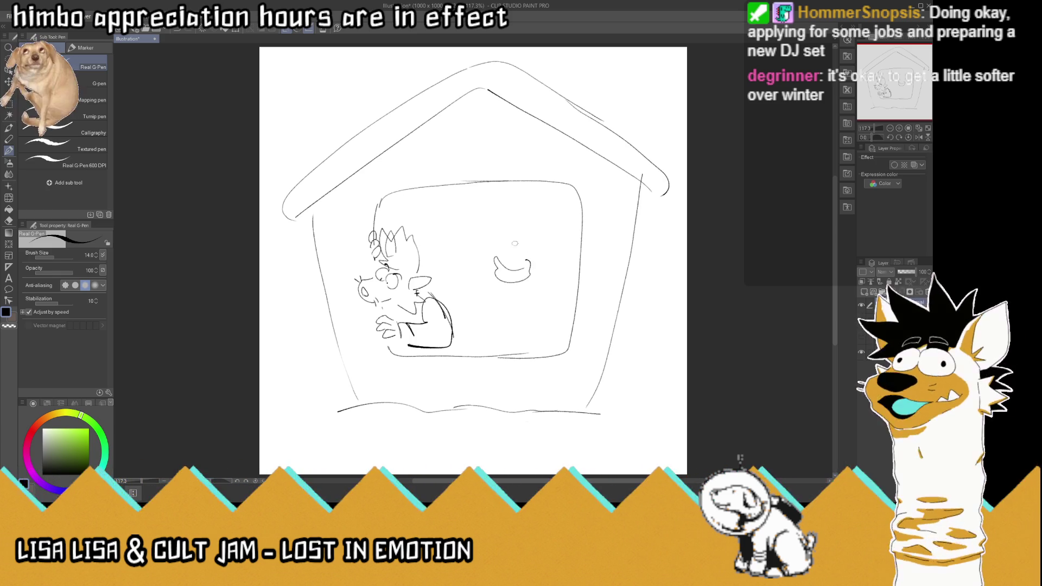
{"action": "mouse_move", "coordinate": [494, 258]}
{"action": "left_mouse_down"}
{"action": "mouse_move", "coordinate": [530, 259]}
{"action": "mouse_move", "coordinate": [480, 238]}
{"action": "mouse_move", "coordinate": [510, 219]}
{"action": "mouse_move", "coordinate": [540, 239]}
{"action": "mouse_move", "coordinate": [544, 256]}
{"action": "mouse_move", "coordinate": [525, 255]}
{"action": "left_mouse_up"}
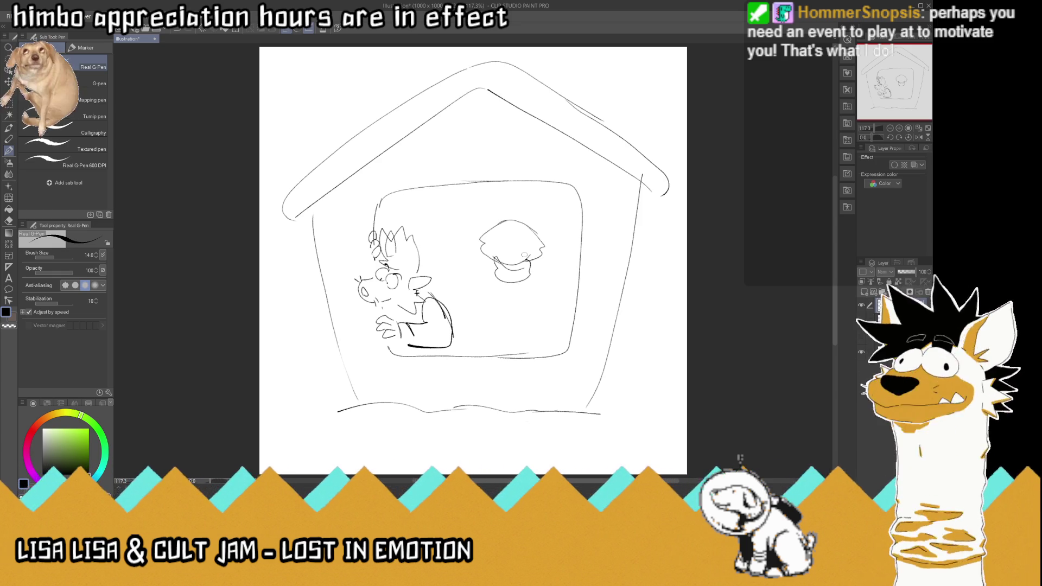
{"action": "mouse_move", "coordinate": [494, 222]}
{"action": "left_mouse_down"}
{"action": "mouse_move", "coordinate": [501, 198]}
{"action": "mouse_move", "coordinate": [509, 220]}
{"action": "mouse_move", "coordinate": [548, 210]}
{"action": "mouse_move", "coordinate": [540, 223]}
{"action": "left_mouse_up"}
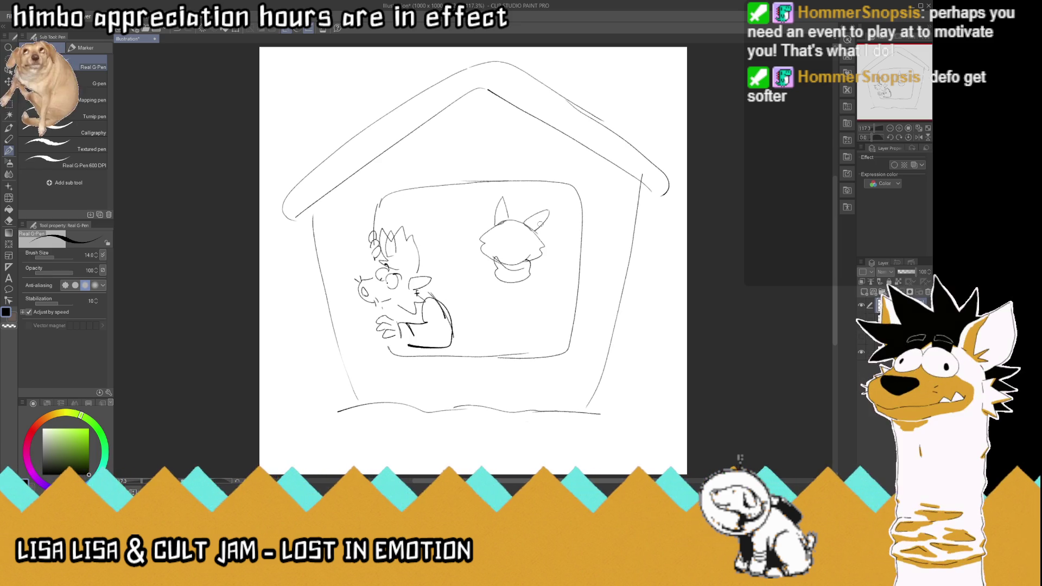
{"action": "mouse_move", "coordinate": [546, 269]}
{"action": "left_mouse_down"}
{"action": "mouse_move", "coordinate": [547, 282]}
{"action": "mouse_move", "coordinate": [570, 236]}
{"action": "mouse_move", "coordinate": [548, 222]}
{"action": "mouse_move", "coordinate": [547, 244]}
{"action": "left_mouse_up"}
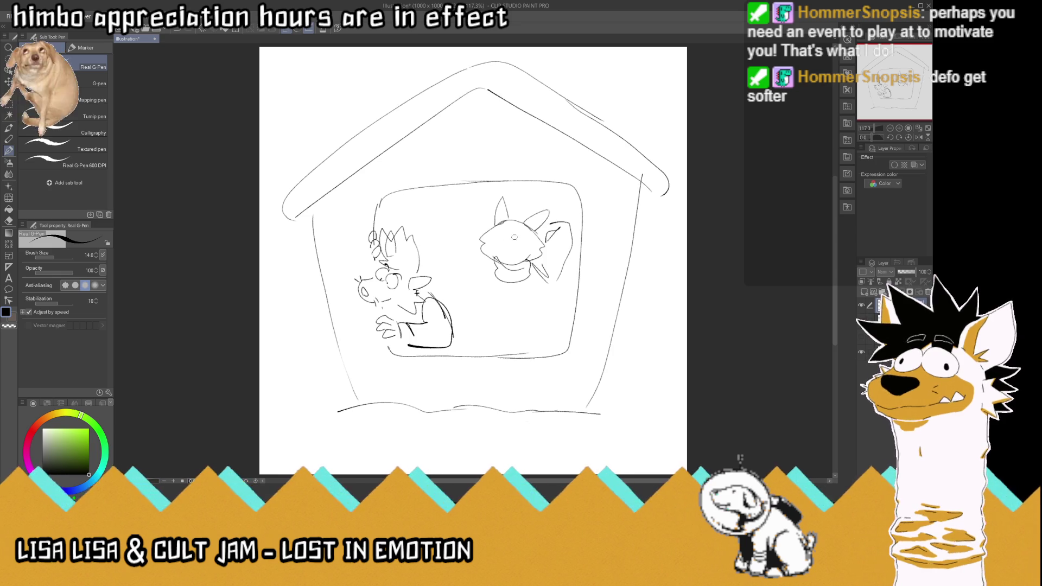
{"action": "mouse_move", "coordinate": [511, 239]}
{"action": "left_mouse_down"}
{"action": "mouse_move", "coordinate": [496, 237]}
{"action": "mouse_move", "coordinate": [529, 238]}
{"action": "left_mouse_up"}
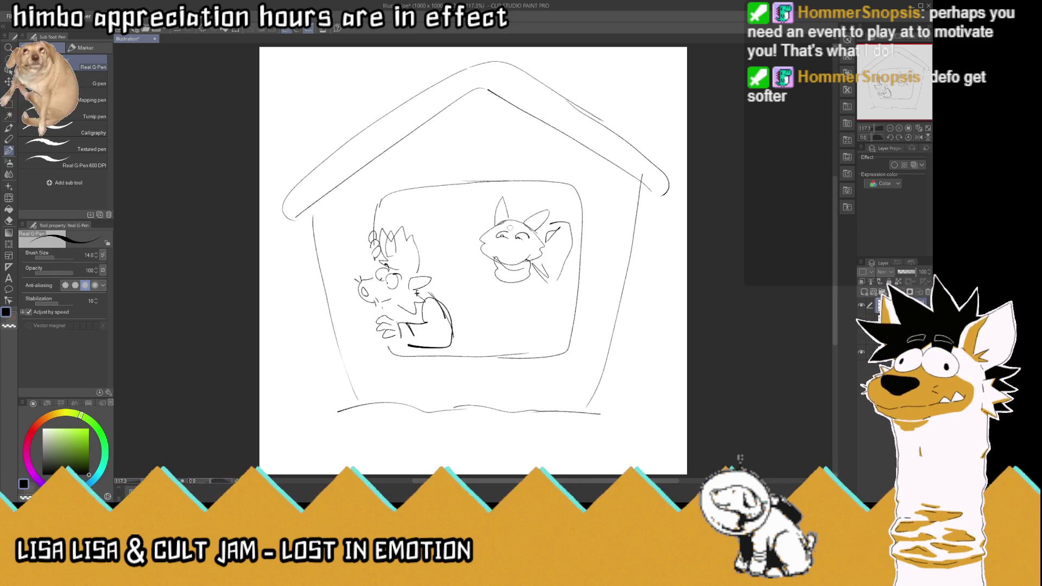
{"action": "mouse_move", "coordinate": [495, 233]}
{"action": "left_mouse_down"}
{"action": "mouse_move", "coordinate": [514, 227]}
{"action": "mouse_move", "coordinate": [512, 239]}
{"action": "mouse_move", "coordinate": [523, 236]}
{"action": "mouse_move", "coordinate": [510, 242]}
{"action": "mouse_move", "coordinate": [517, 259]}
{"action": "mouse_move", "coordinate": [527, 246]}
{"action": "mouse_move", "coordinate": [508, 264]}
{"action": "mouse_move", "coordinate": [523, 253]}
{"action": "mouse_move", "coordinate": [504, 230]}
{"action": "mouse_move", "coordinate": [535, 233]}
{"action": "left_mouse_up"}
- Rework the left character's eye and brow and begin the fox's shoulder line
{"action": "mouse_move", "coordinate": [394, 276]}
{"action": "left_mouse_down"}
{"action": "mouse_move", "coordinate": [403, 287]}
{"action": "mouse_move", "coordinate": [380, 270]}
{"action": "left_mouse_up"}
{"action": "left_click_drag", "start_coordinate": [375, 261], "coordinate": [387, 275]}
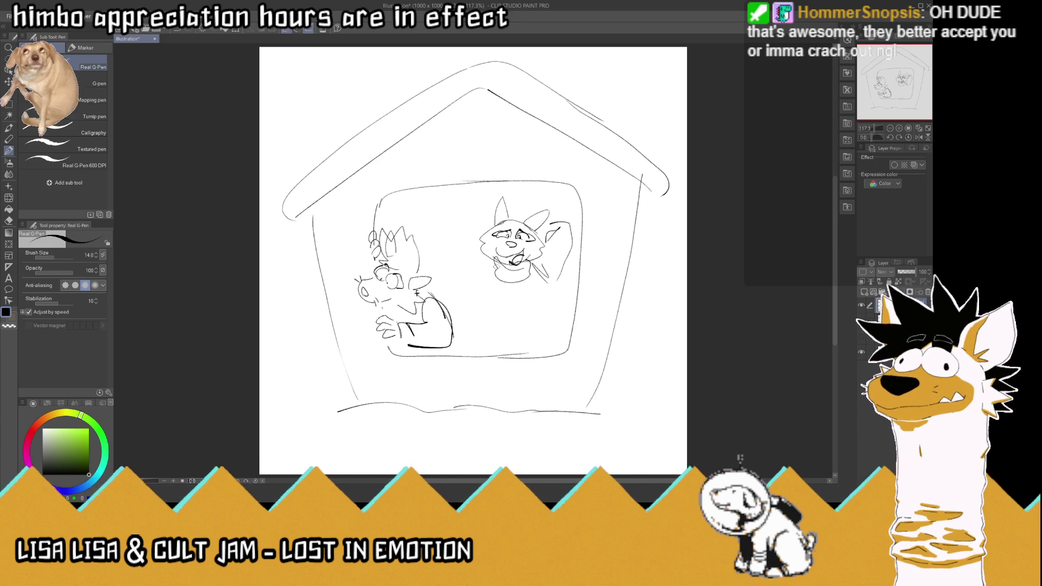
{"action": "left_click_drag", "start_coordinate": [493, 275], "coordinate": [467, 297]}
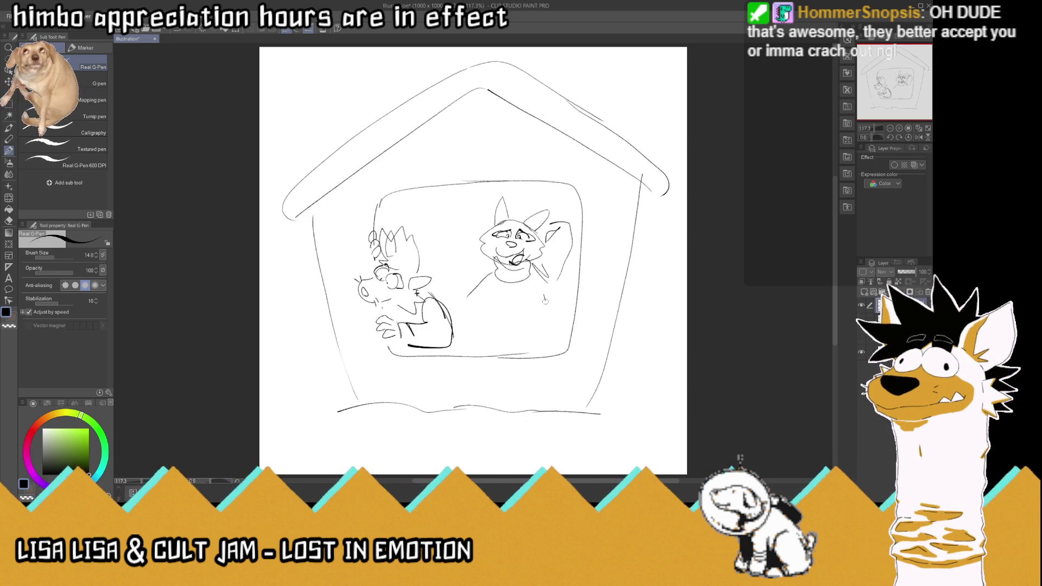
- Draw the fox's body with an ornamented pine-tree sweater, spiky hair and right head outline
{"action": "left_click_drag", "start_coordinate": [542, 294], "coordinate": [549, 330]}
{"action": "left_click_drag", "start_coordinate": [495, 296], "coordinate": [489, 335]}
{"action": "left_click_drag", "start_coordinate": [542, 297], "coordinate": [481, 348]}
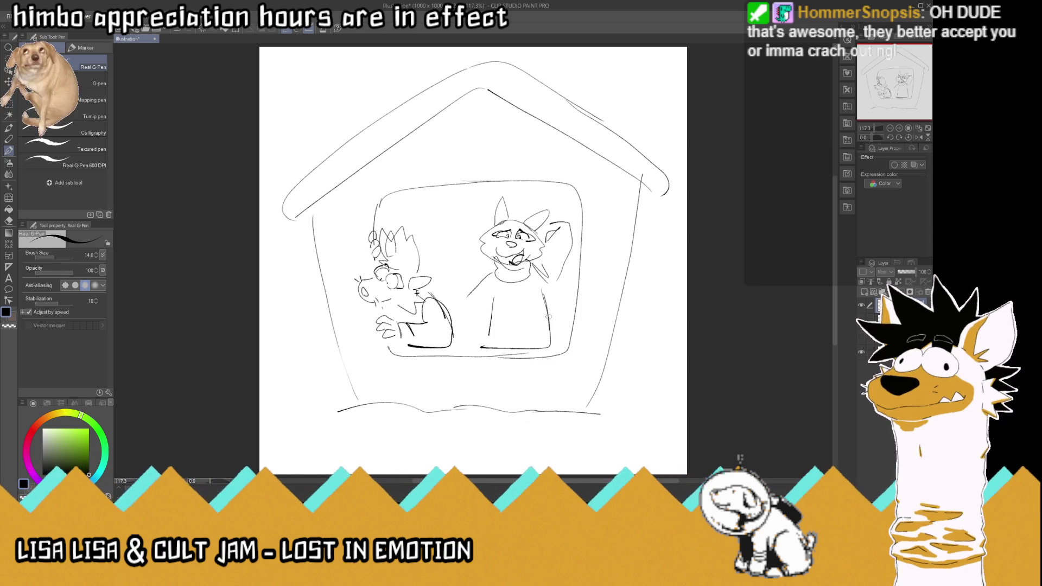
{"action": "mouse_move", "coordinate": [509, 307]}
{"action": "left_mouse_down"}
{"action": "mouse_move", "coordinate": [526, 321]}
{"action": "mouse_move", "coordinate": [513, 341]}
{"action": "mouse_move", "coordinate": [503, 321]}
{"action": "mouse_move", "coordinate": [511, 329]}
{"action": "left_mouse_up"}
{"action": "left_click_drag", "start_coordinate": [518, 316], "coordinate": [518, 302]}
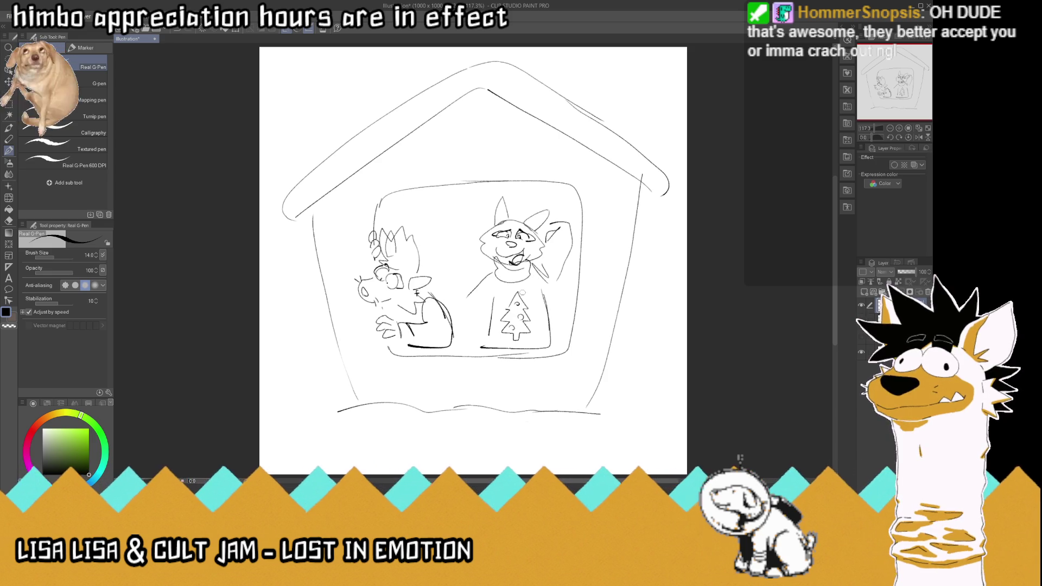
{"action": "mouse_move", "coordinate": [523, 209]}
{"action": "left_mouse_down"}
{"action": "mouse_move", "coordinate": [530, 216]}
{"action": "mouse_move", "coordinate": [506, 211]}
{"action": "mouse_move", "coordinate": [484, 228]}
{"action": "mouse_move", "coordinate": [529, 221]}
{"action": "left_mouse_up"}
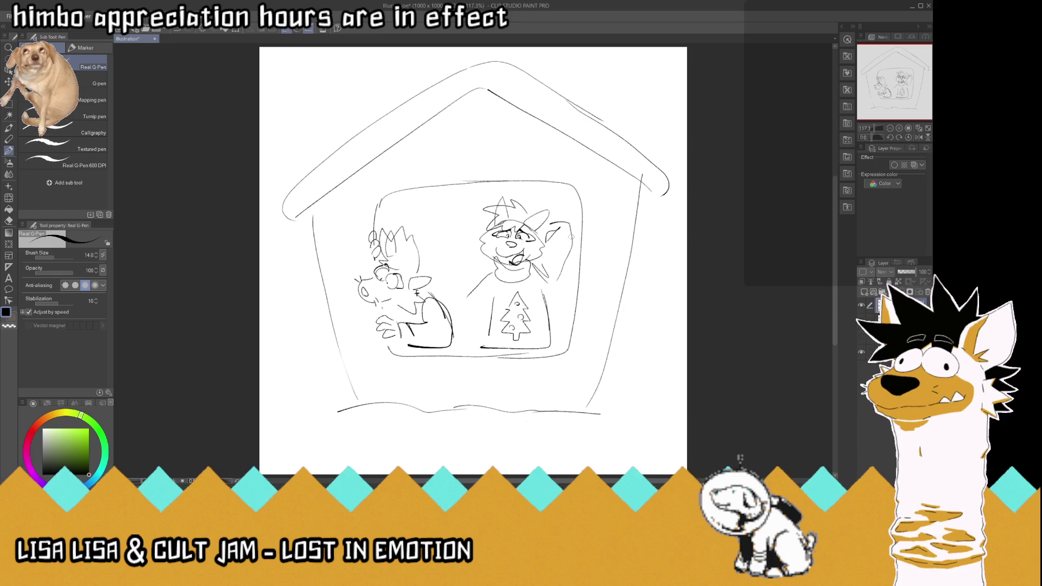
{"action": "left_click_drag", "start_coordinate": [569, 260], "coordinate": [553, 286]}
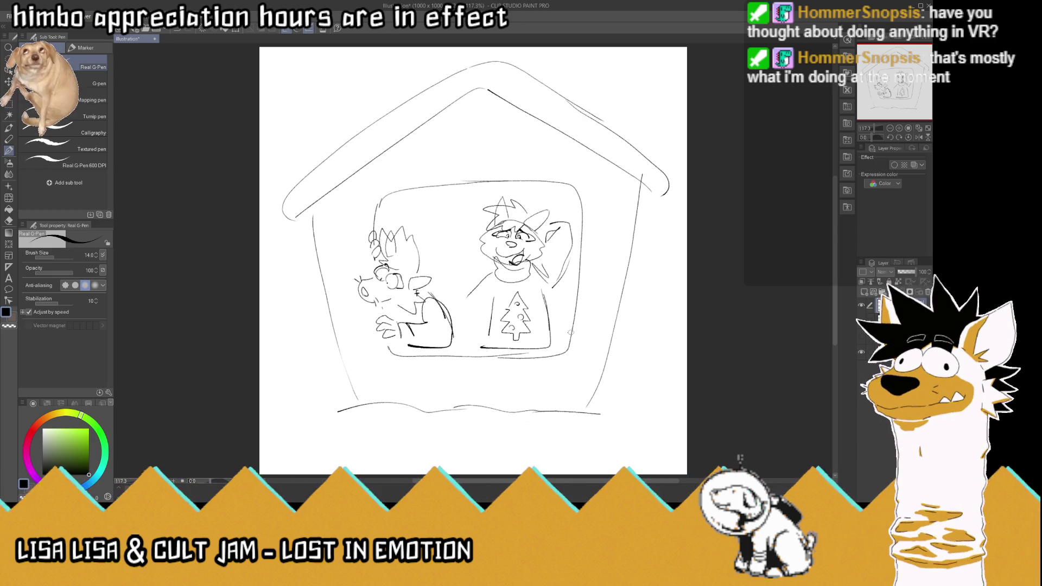
- Rework the left character's arm and head spikes and draw the fox's arm down to the sill
{"action": "left_click_drag", "start_coordinate": [451, 312], "coordinate": [442, 300]}
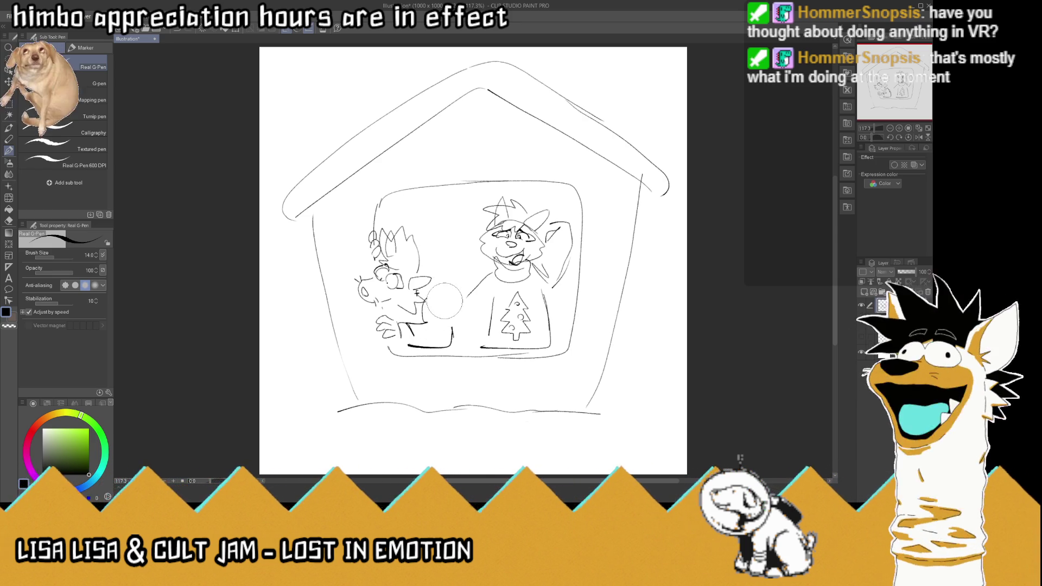
{"action": "mouse_move", "coordinate": [402, 255]}
{"action": "left_mouse_down"}
{"action": "mouse_move", "coordinate": [388, 250]}
{"action": "mouse_move", "coordinate": [448, 311]}
{"action": "mouse_move", "coordinate": [457, 350]}
{"action": "left_mouse_up"}
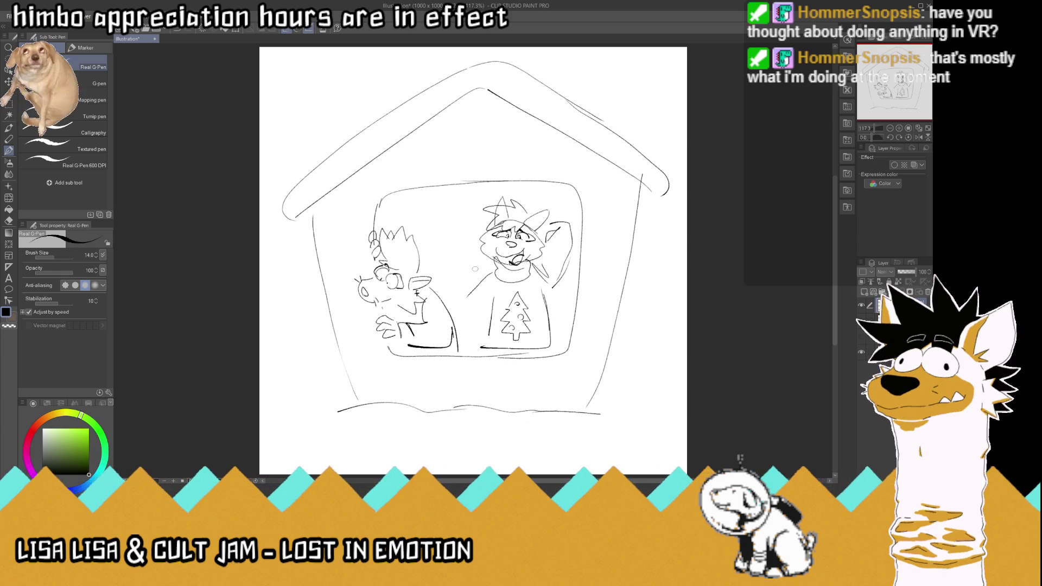
{"action": "mouse_move", "coordinate": [487, 277]}
{"action": "left_mouse_down"}
{"action": "mouse_move", "coordinate": [461, 319]}
{"action": "mouse_move", "coordinate": [485, 329]}
{"action": "left_mouse_up"}
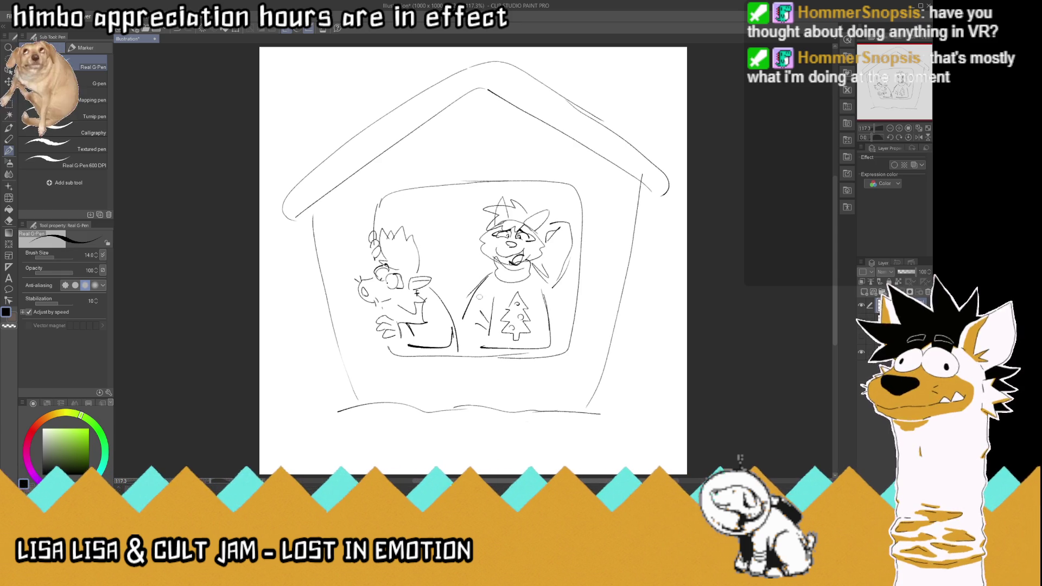
{"action": "left_click_drag", "start_coordinate": [485, 283], "coordinate": [460, 348]}
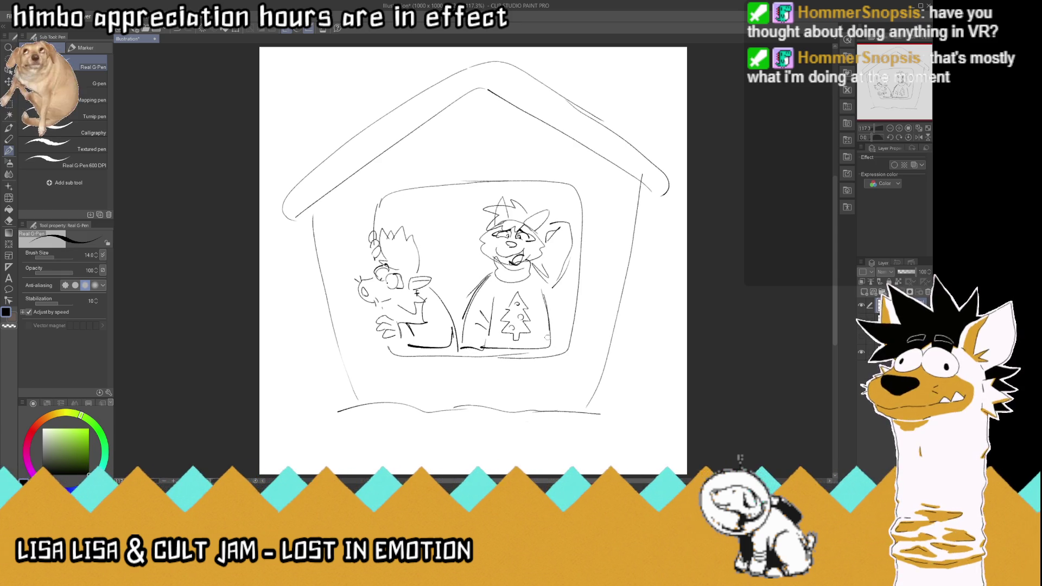
- Add the inner window frame lines and redraw the window's bottom and right edges
{"action": "left_click_drag", "start_coordinate": [548, 352], "coordinate": [548, 360]}
{"action": "mouse_move", "coordinate": [562, 193]}
{"action": "left_mouse_down"}
{"action": "mouse_move", "coordinate": [402, 198]}
{"action": "mouse_move", "coordinate": [386, 223]}
{"action": "left_mouse_up"}
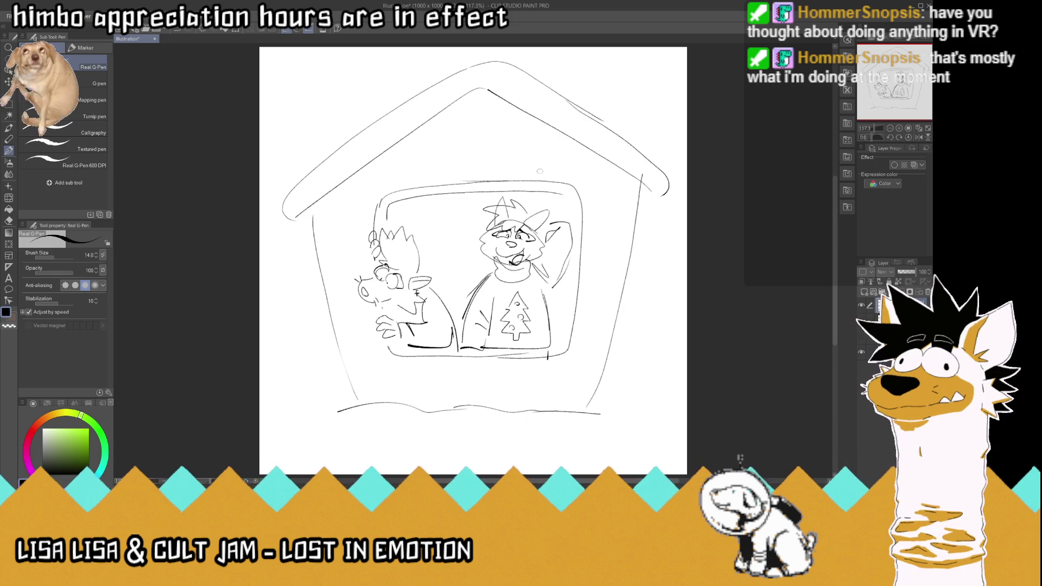
{"action": "mouse_move", "coordinate": [555, 193]}
{"action": "left_mouse_down"}
{"action": "mouse_move", "coordinate": [570, 209]}
{"action": "mouse_move", "coordinate": [564, 297]}
{"action": "left_mouse_up"}
{"action": "mouse_move", "coordinate": [404, 347]}
{"action": "left_mouse_down"}
{"action": "mouse_move", "coordinate": [456, 363]}
{"action": "mouse_move", "coordinate": [410, 371]}
{"action": "mouse_move", "coordinate": [392, 339]}
{"action": "left_mouse_up"}
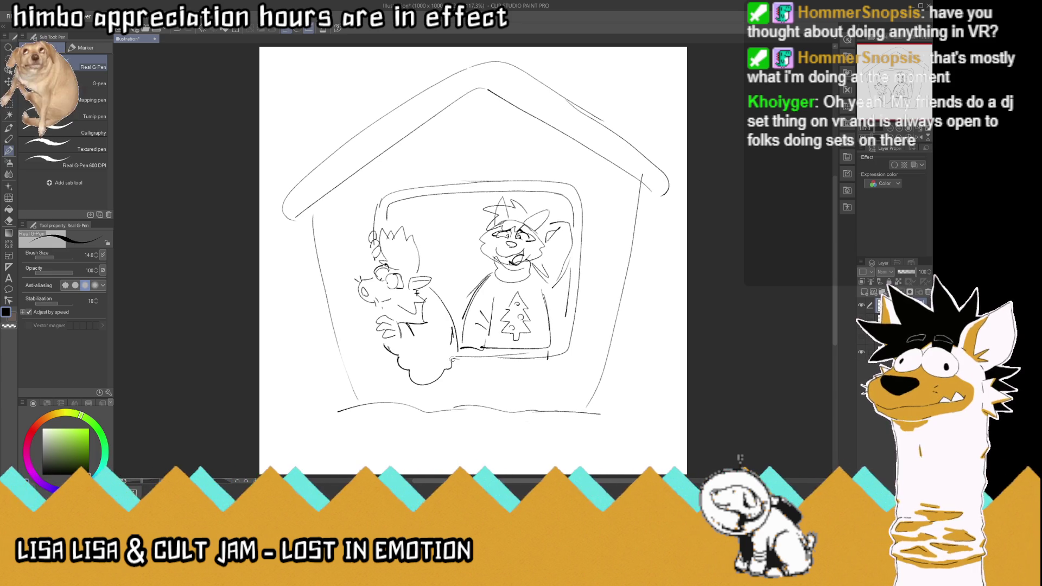
{"action": "left_click_drag", "start_coordinate": [452, 360], "coordinate": [483, 355]}
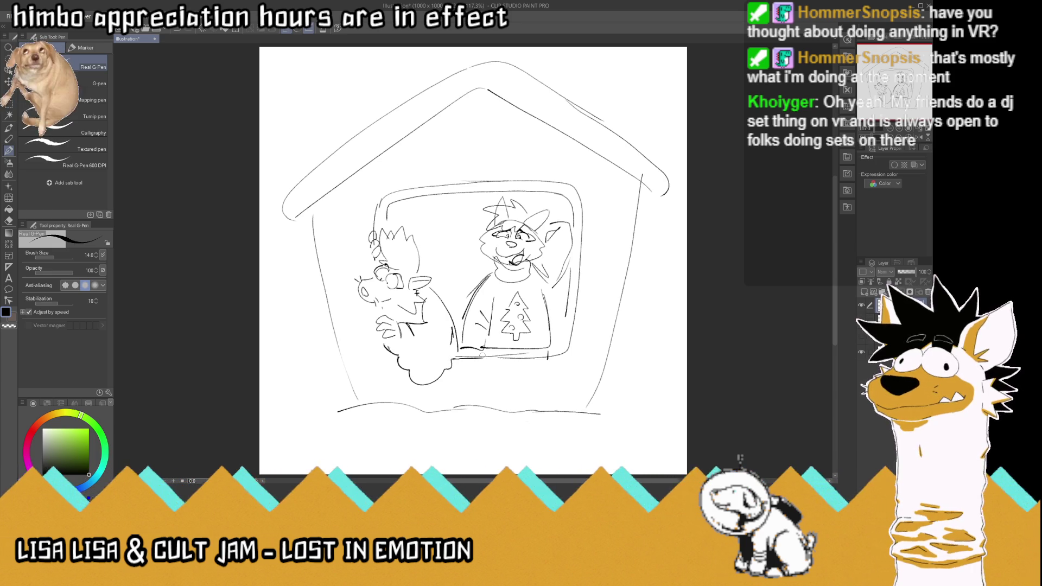
{"action": "mouse_move", "coordinate": [566, 313]}
{"action": "left_mouse_down"}
{"action": "mouse_move", "coordinate": [548, 353]}
{"action": "mouse_move", "coordinate": [448, 354]}
{"action": "mouse_move", "coordinate": [454, 362]}
{"action": "left_mouse_up"}
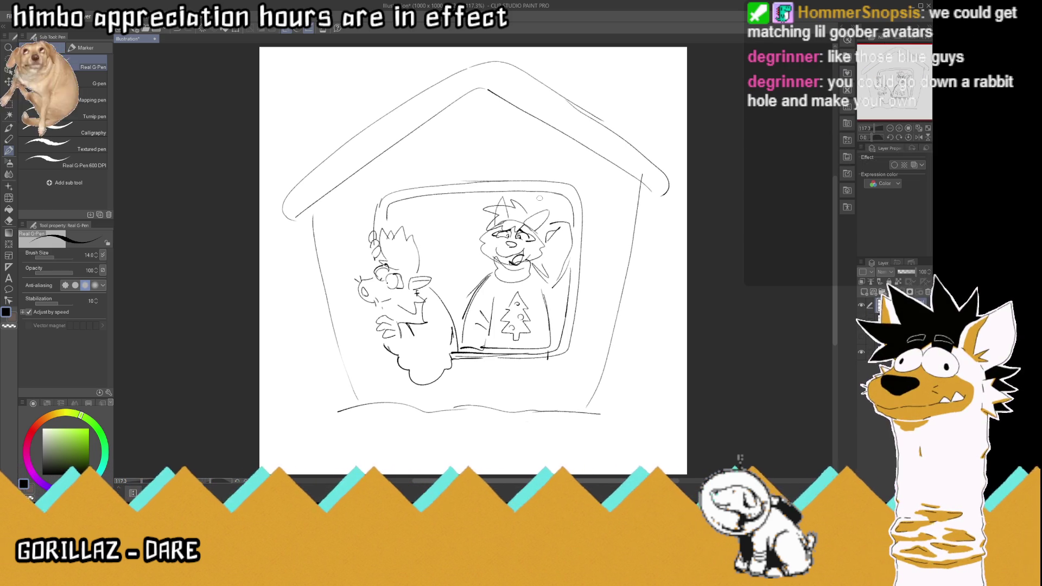
{"action": "mouse_move", "coordinate": [346, 404]}
{"action": "left_mouse_down"}
{"action": "mouse_move", "coordinate": [275, 283]}
{"action": "mouse_move", "coordinate": [276, 331]}
{"action": "mouse_move", "coordinate": [300, 307]}
{"action": "mouse_move", "coordinate": [337, 404]}
{"action": "left_mouse_up"}
- Add diagonal stripes down the left candy cane
{"action": "left_click_drag", "start_coordinate": [290, 288], "coordinate": [298, 306]}
{"action": "left_click_drag", "start_coordinate": [305, 312], "coordinate": [320, 335]}
{"action": "left_click_drag", "start_coordinate": [314, 330], "coordinate": [334, 360]}
{"action": "left_click_drag", "start_coordinate": [327, 374], "coordinate": [342, 395]}
- Draw a candy cane right of the house and stripe its hook and stick
{"action": "mouse_move", "coordinate": [609, 382]}
{"action": "left_mouse_down"}
{"action": "mouse_move", "coordinate": [660, 259]}
{"action": "mouse_move", "coordinate": [683, 310]}
{"action": "mouse_move", "coordinate": [671, 324]}
{"action": "mouse_move", "coordinate": [672, 283]}
{"action": "mouse_move", "coordinate": [645, 315]}
{"action": "mouse_move", "coordinate": [620, 413]}
{"action": "left_mouse_up"}
{"action": "mouse_move", "coordinate": [670, 311]}
{"action": "left_mouse_down"}
{"action": "mouse_move", "coordinate": [683, 298]}
{"action": "mouse_move", "coordinate": [673, 257]}
{"action": "mouse_move", "coordinate": [658, 278]}
{"action": "left_mouse_up"}
{"action": "left_click_drag", "start_coordinate": [631, 316], "coordinate": [646, 306]}
{"action": "left_click_drag", "start_coordinate": [625, 342], "coordinate": [638, 334]}
{"action": "left_click_drag", "start_coordinate": [621, 349], "coordinate": [633, 337]}
{"action": "left_click_drag", "start_coordinate": [624, 373], "coordinate": [630, 370]}
{"action": "left_click_drag", "start_coordinate": [611, 399], "coordinate": [624, 381]}
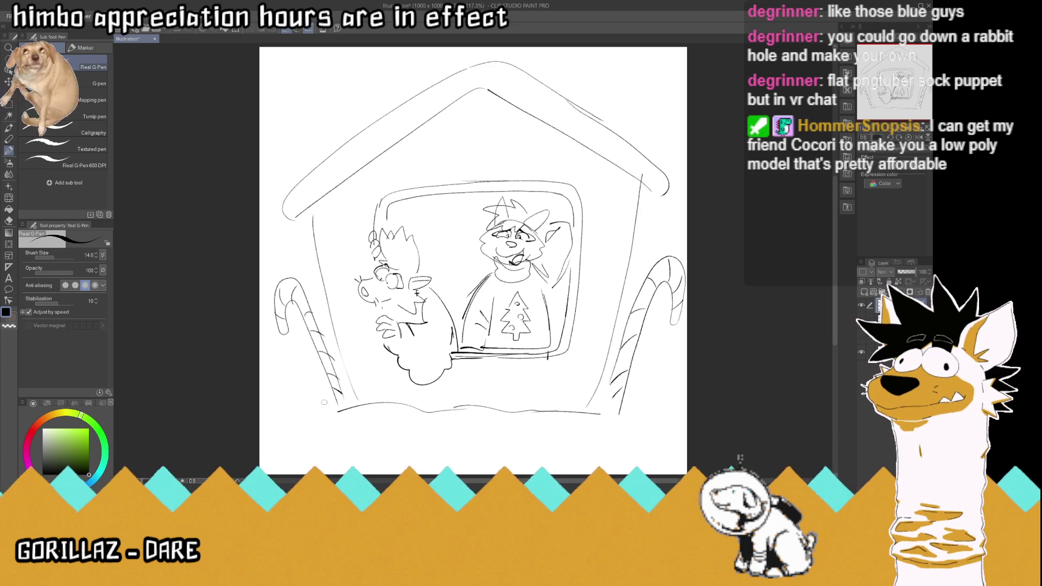
- Extend the ground lines on both sides, refine the left cane, and start the chimney's left edge
{"action": "mouse_move", "coordinate": [337, 408]}
{"action": "left_mouse_down"}
{"action": "mouse_move", "coordinate": [303, 415]}
{"action": "mouse_move", "coordinate": [305, 370]}
{"action": "mouse_move", "coordinate": [327, 364]}
{"action": "mouse_move", "coordinate": [308, 378]}
{"action": "mouse_move", "coordinate": [347, 380]}
{"action": "left_mouse_up"}
{"action": "left_click_drag", "start_coordinate": [341, 376], "coordinate": [351, 399]}
{"action": "mouse_move", "coordinate": [626, 375]}
{"action": "left_mouse_down"}
{"action": "mouse_move", "coordinate": [665, 369]}
{"action": "mouse_move", "coordinate": [672, 415]}
{"action": "mouse_move", "coordinate": [647, 378]}
{"action": "left_mouse_up"}
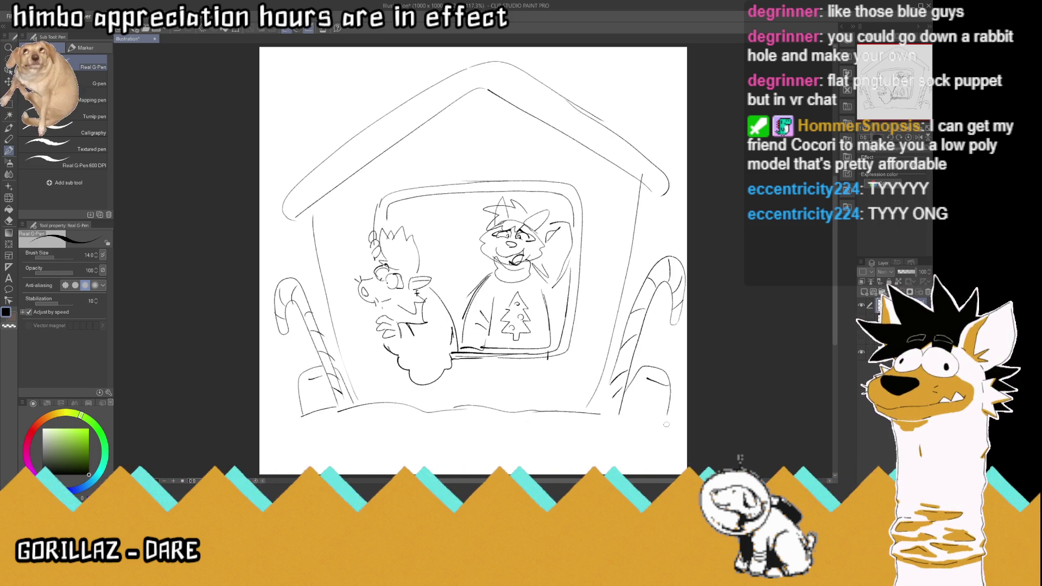
{"action": "left_click_drag", "start_coordinate": [657, 420], "coordinate": [627, 410]}
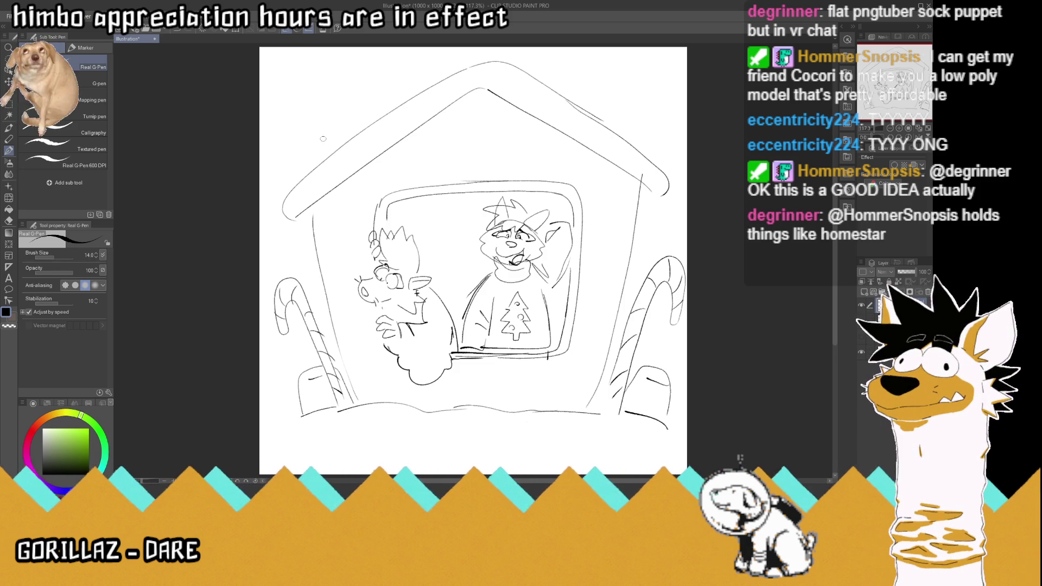
{"action": "left_click_drag", "start_coordinate": [328, 154], "coordinate": [323, 115]}
- Draw a chimney on the left slope, extend the roof's left end, double the right edge, and add a cloud curve
{"action": "left_click_drag", "start_coordinate": [389, 111], "coordinate": [377, 91]}
{"action": "mouse_move", "coordinate": [377, 89]}
{"action": "left_mouse_down"}
{"action": "mouse_move", "coordinate": [322, 97]}
{"action": "mouse_move", "coordinate": [324, 128]}
{"action": "mouse_move", "coordinate": [308, 76]}
{"action": "mouse_move", "coordinate": [378, 67]}
{"action": "mouse_move", "coordinate": [389, 97]}
{"action": "mouse_move", "coordinate": [375, 80]}
{"action": "mouse_move", "coordinate": [387, 70]}
{"action": "mouse_move", "coordinate": [389, 102]}
{"action": "left_mouse_up"}
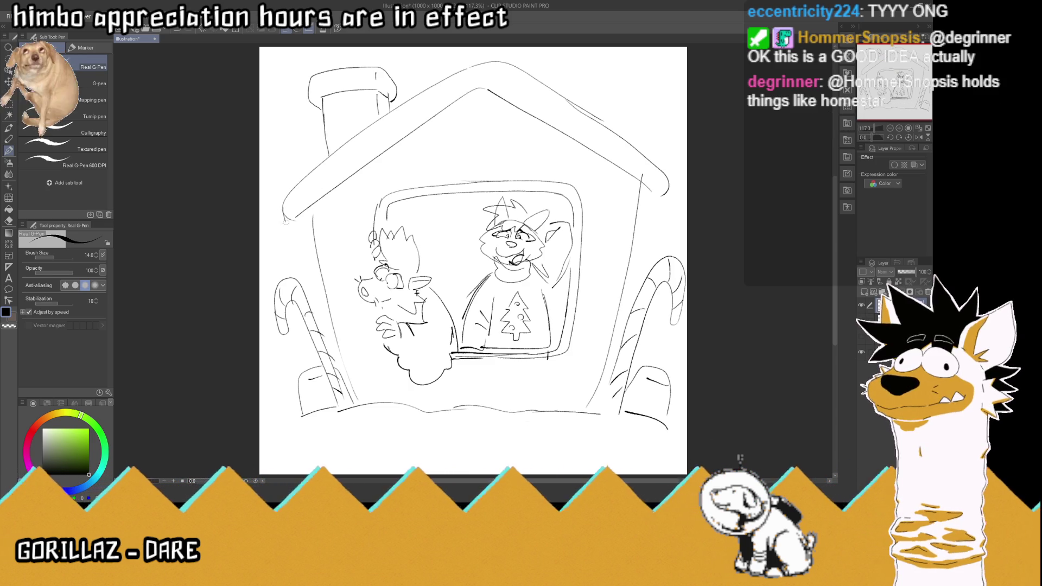
{"action": "left_click_drag", "start_coordinate": [284, 220], "coordinate": [307, 232]}
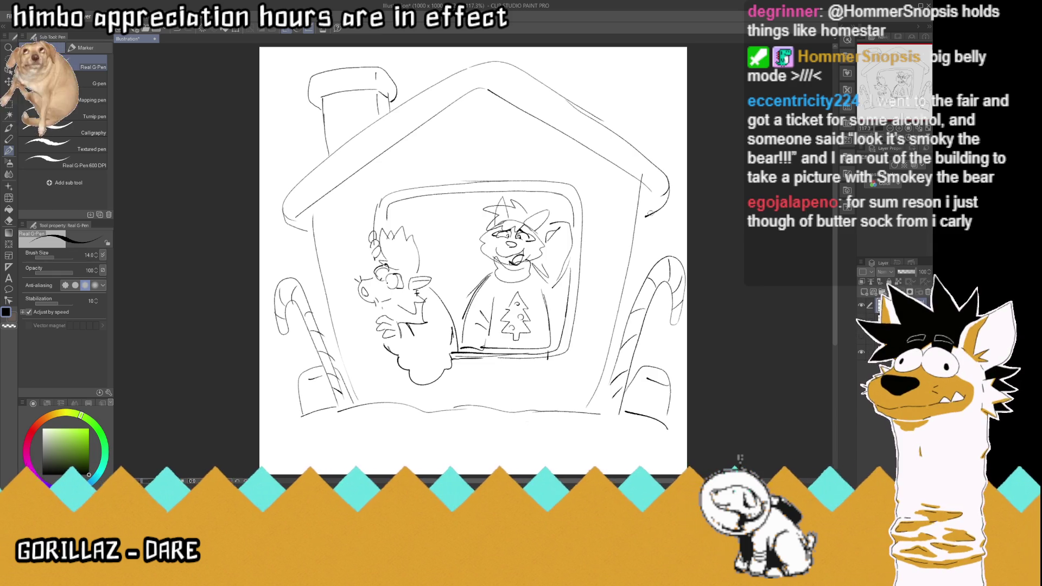
{"action": "mouse_move", "coordinate": [637, 186]}
{"action": "left_mouse_down"}
{"action": "mouse_move", "coordinate": [481, 94]}
{"action": "mouse_move", "coordinate": [311, 221]}
{"action": "left_mouse_up"}
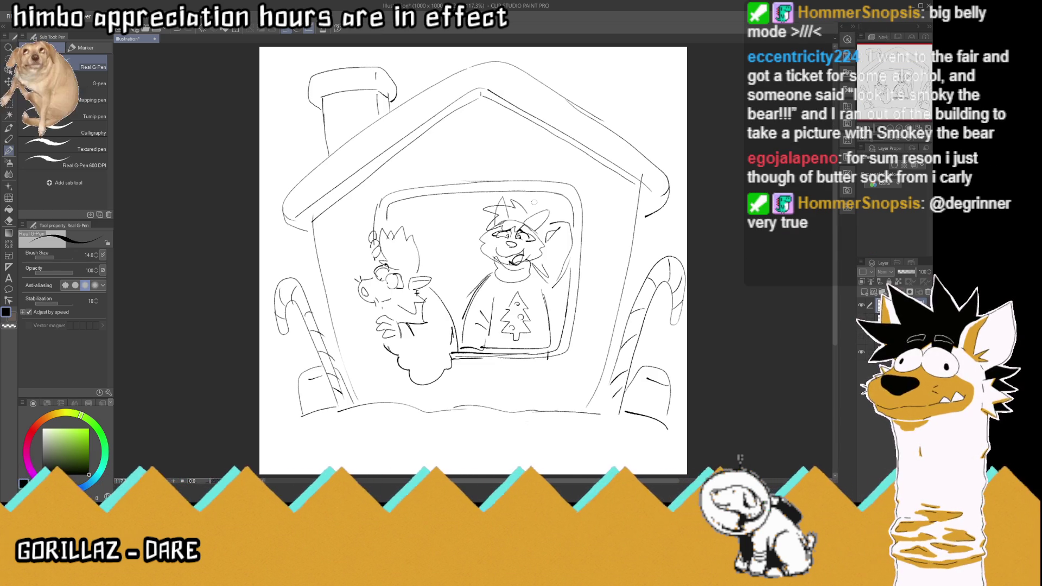
{"action": "mouse_move", "coordinate": [504, 153]}
{"action": "left_mouse_down"}
{"action": "mouse_move", "coordinate": [497, 164]}
{"action": "mouse_move", "coordinate": [427, 140]}
{"action": "left_mouse_up"}
- Add a cloud bump, a wall dot, right-edge curves and roof icing bumps, then nudge the layer down-left
{"action": "mouse_move", "coordinate": [513, 147]}
{"action": "left_mouse_down"}
{"action": "mouse_move", "coordinate": [544, 137]}
{"action": "mouse_move", "coordinate": [464, 145]}
{"action": "mouse_move", "coordinate": [458, 130]}
{"action": "mouse_move", "coordinate": [434, 132]}
{"action": "mouse_move", "coordinate": [527, 135]}
{"action": "mouse_move", "coordinate": [486, 116]}
{"action": "left_mouse_up"}
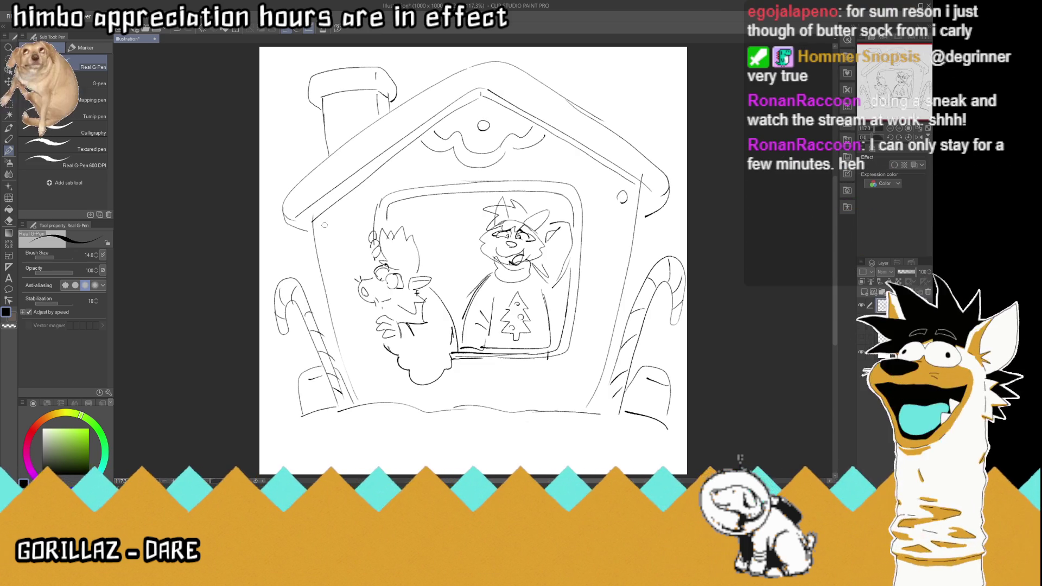
{"action": "left_click_drag", "start_coordinate": [329, 221], "coordinate": [326, 222]}
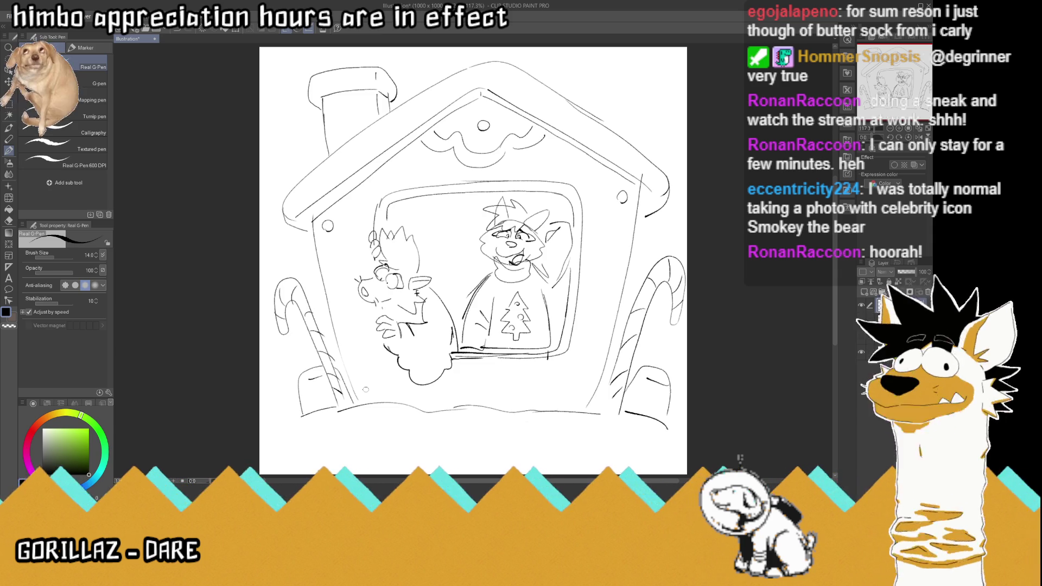
{"action": "left_click_drag", "start_coordinate": [630, 142], "coordinate": [650, 156]}
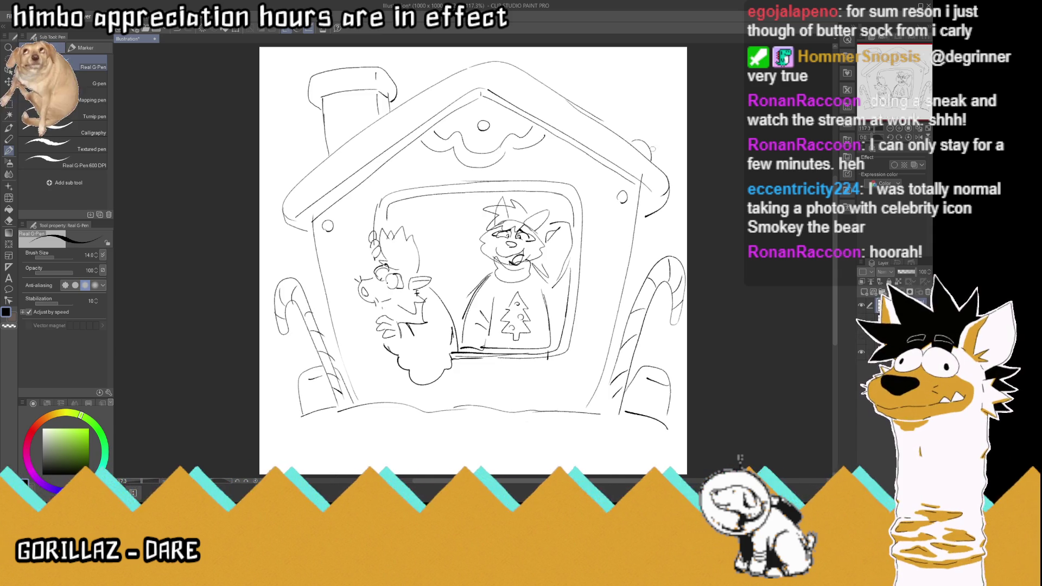
{"action": "left_click_drag", "start_coordinate": [582, 107], "coordinate": [602, 119]}
{"action": "left_click_drag", "start_coordinate": [524, 71], "coordinate": [548, 85]}
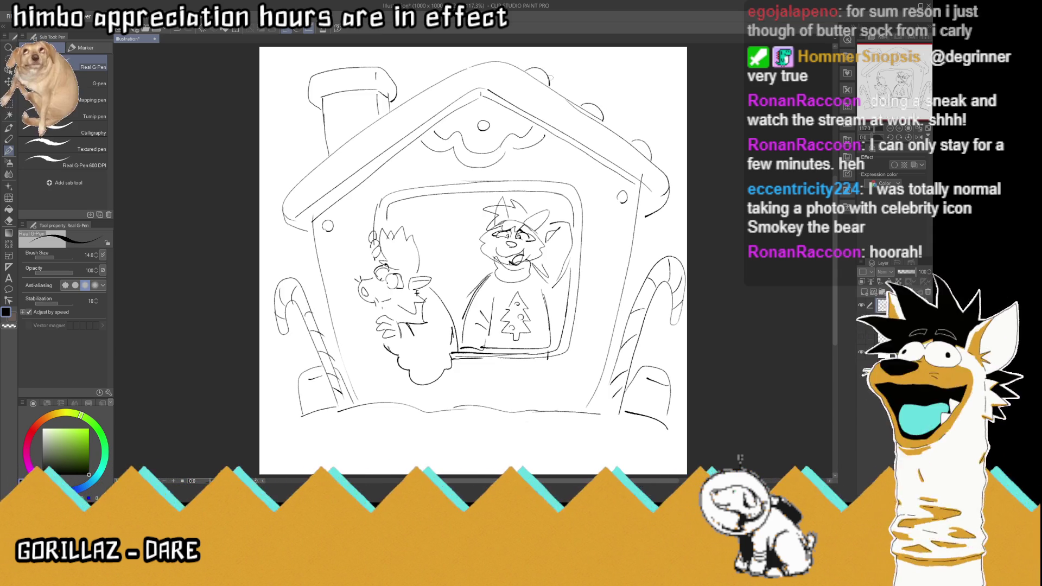
{"action": "left_click_drag", "start_coordinate": [410, 94], "coordinate": [433, 78]}
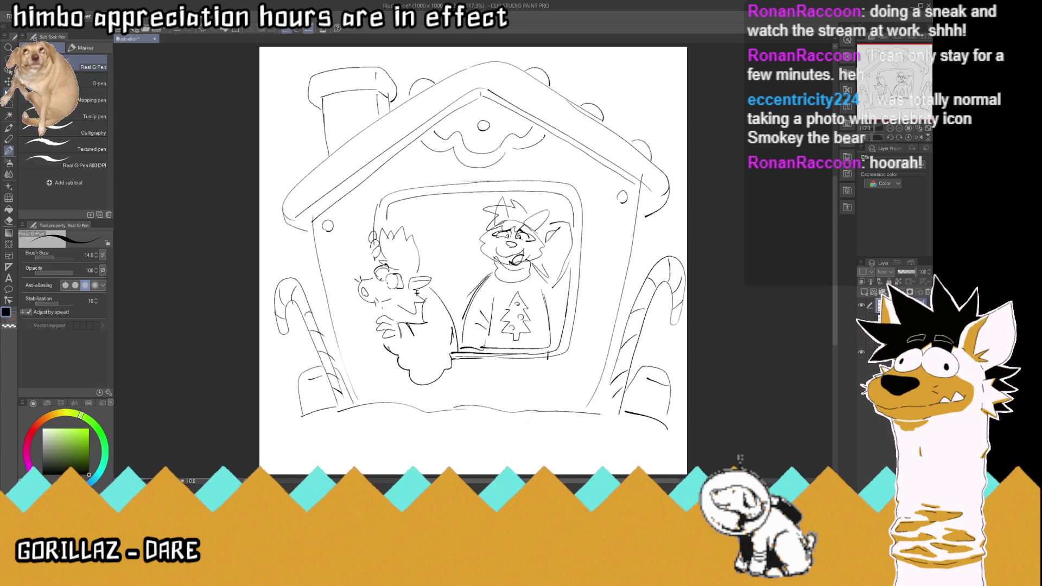
{"action": "key", "text": "k"}
{"action": "left_click_drag", "start_coordinate": [657, 415], "coordinate": [653, 422]}
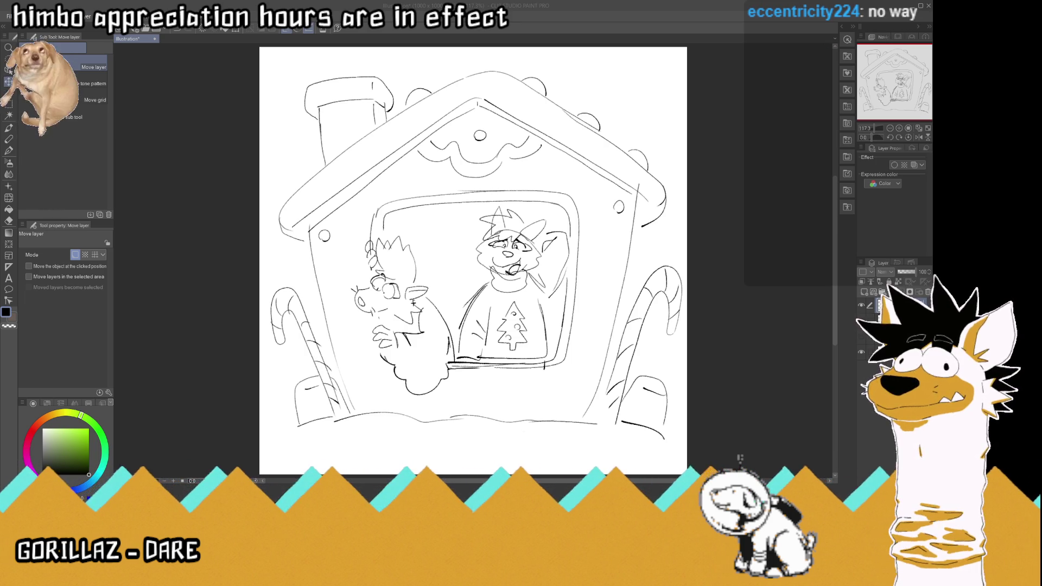
- Confirm the Export (Single Layer) PNG dialog to save the gingerbread house sketch
{"action": "key", "text": "Return"}
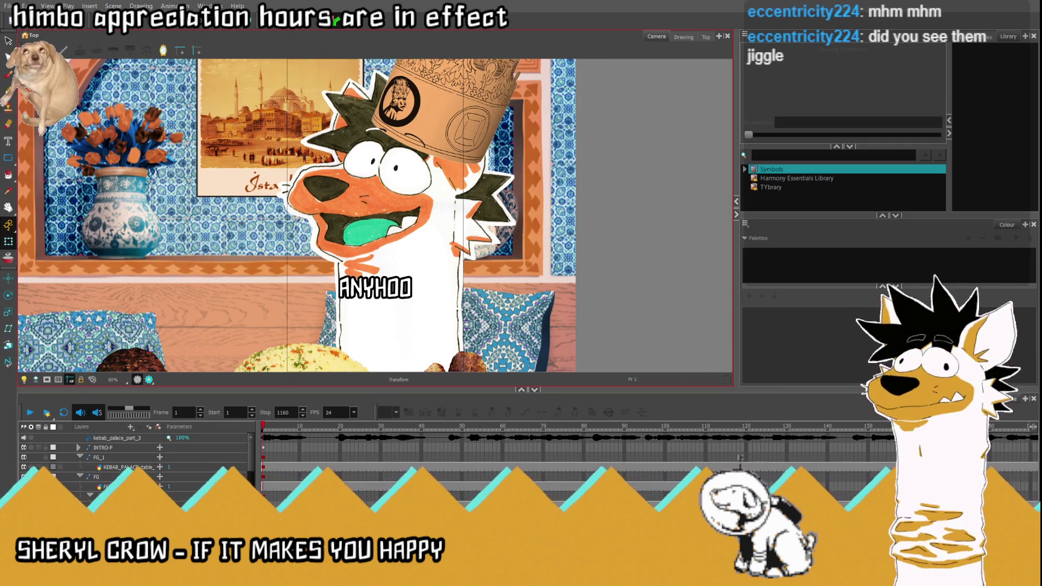
- Turn on the camera mask and play the animation forward into the close-up
{"action": "left_click", "coordinate": [47, 379]}
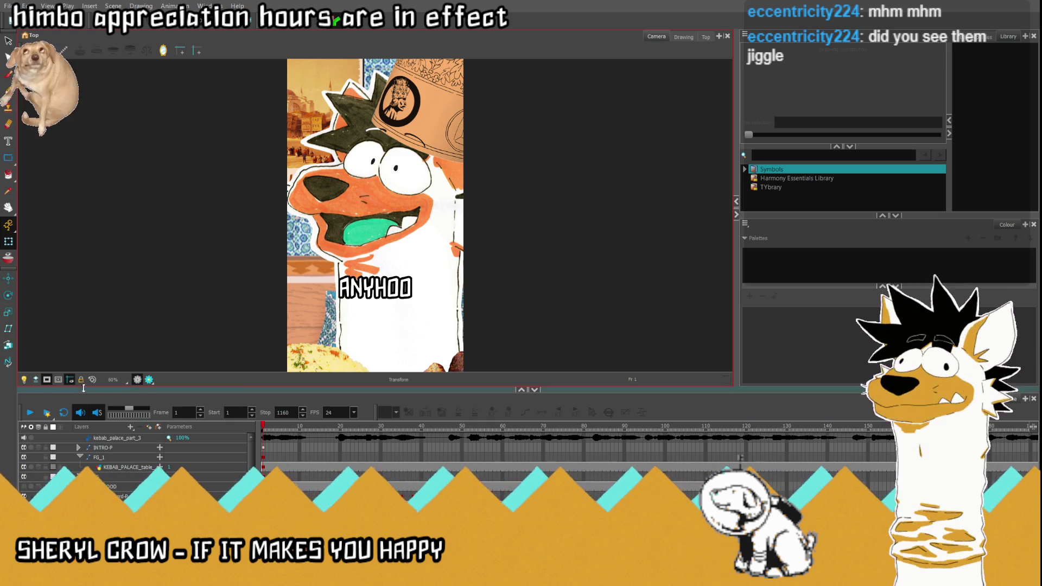
{"action": "left_click", "coordinate": [29, 414]}
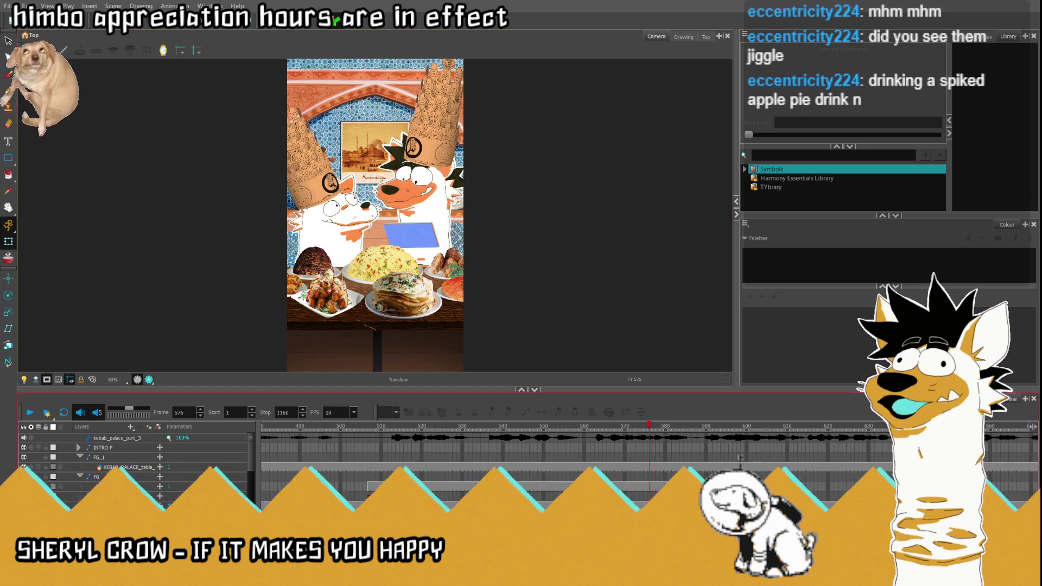
{"action": "scroll", "coordinate": [597, 434], "scroll_direction": "right", "scroll_amount": 3}
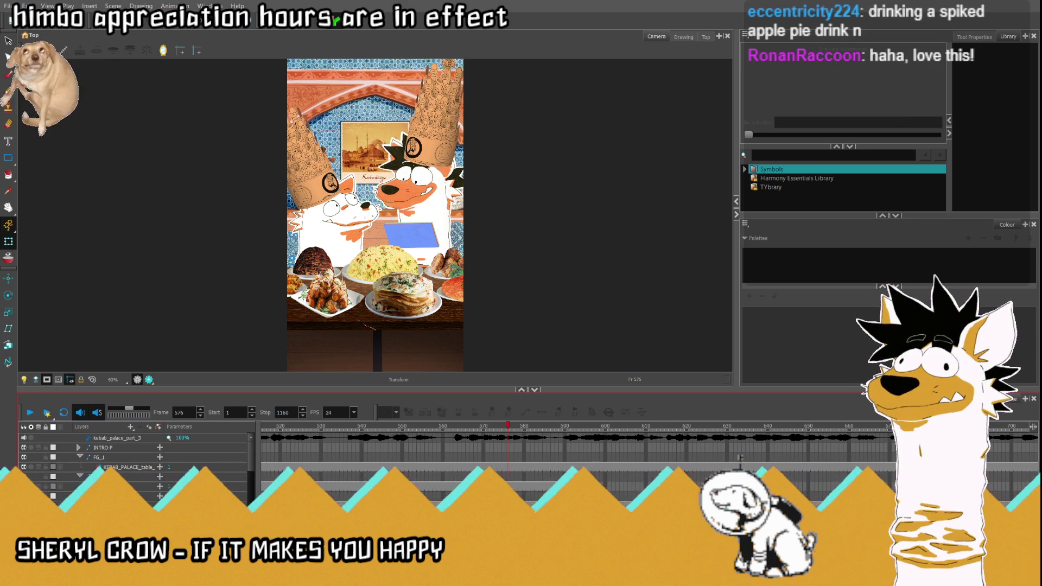
{"action": "key", "text": "space"}
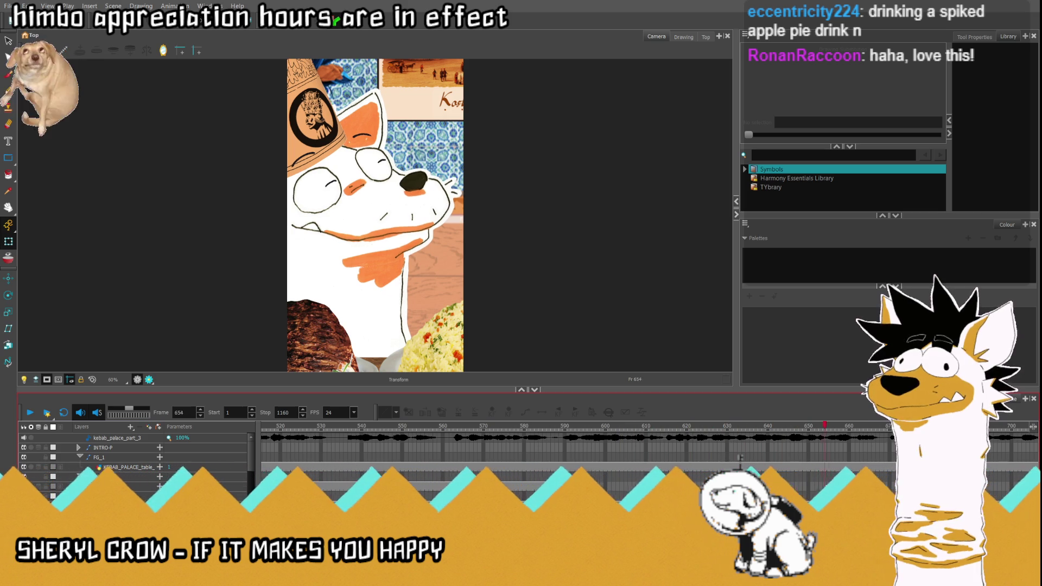
{"action": "key", "text": "space"}
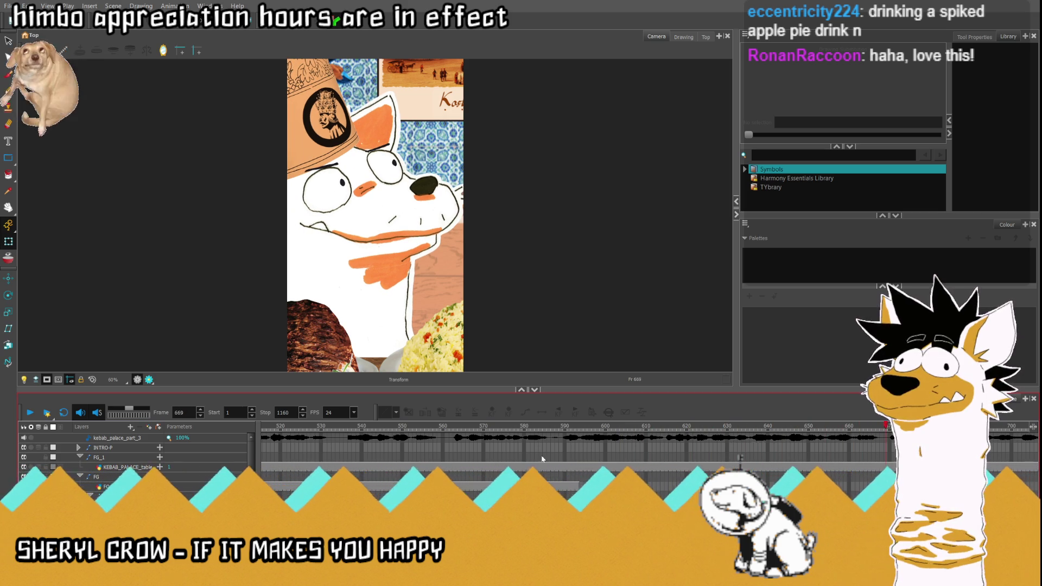
- Scrub the timeline to frames 575 and 606, then back to frame 384
{"action": "scroll", "coordinate": [740, 457], "scroll_direction": "down", "scroll_amount": 1}
{"action": "scroll", "coordinate": [739, 458], "scroll_direction": "down", "scroll_amount": 2}
{"action": "scroll", "coordinate": [739, 458], "scroll_direction": "left", "scroll_amount": 3}
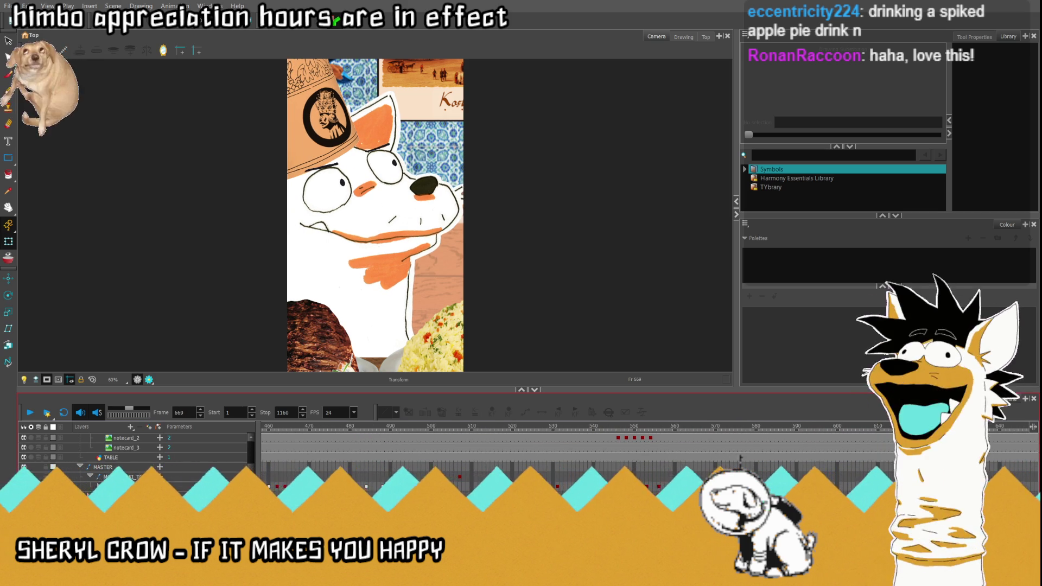
{"action": "scroll", "coordinate": [739, 457], "scroll_direction": "right", "scroll_amount": 2}
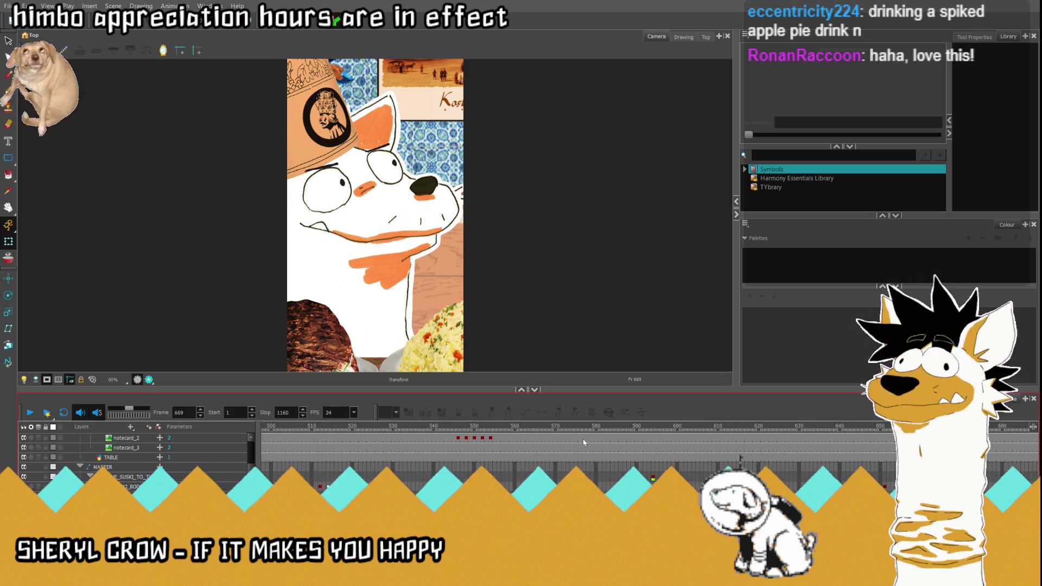
{"action": "left_click", "coordinate": [576, 428]}
{"action": "left_click", "coordinate": [701, 436]}
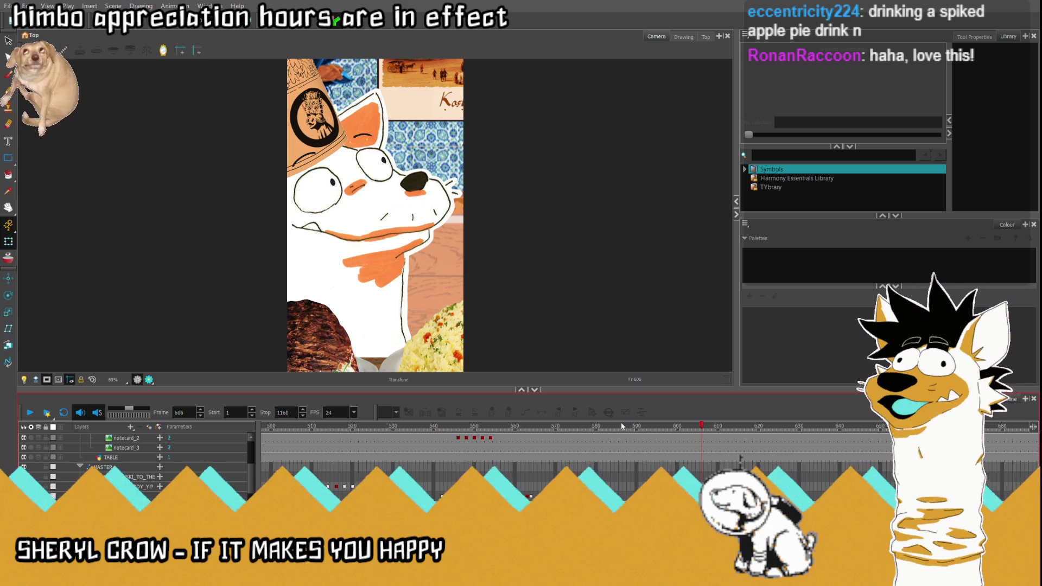
{"action": "left_click_drag", "start_coordinate": [602, 426], "coordinate": [139, 455]}
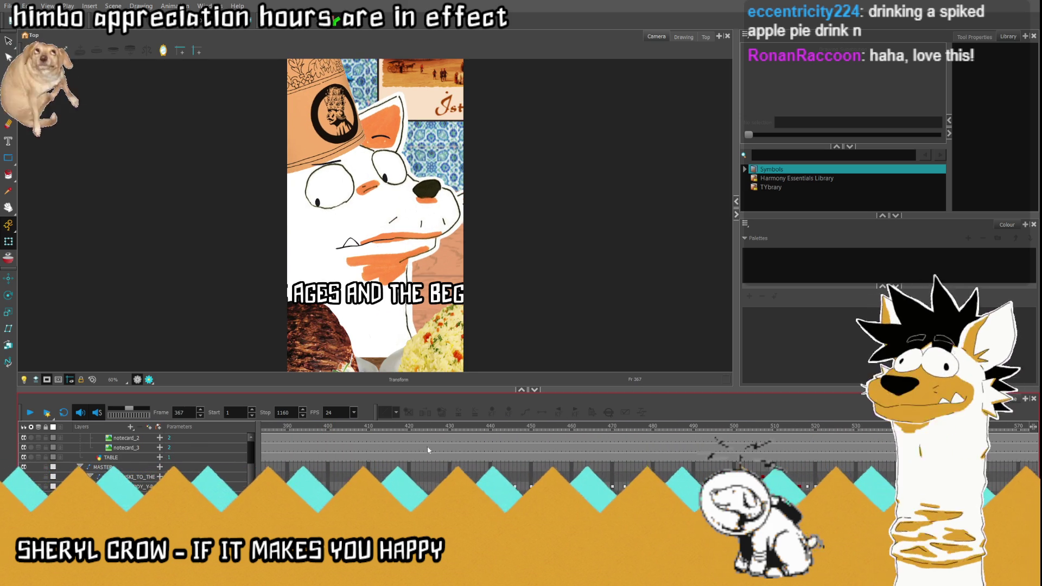
- Play frames 367–439, jump to frames 560 and 556, play the table scene, then return to Clip Studio Paint
{"action": "left_click", "coordinate": [30, 414]}
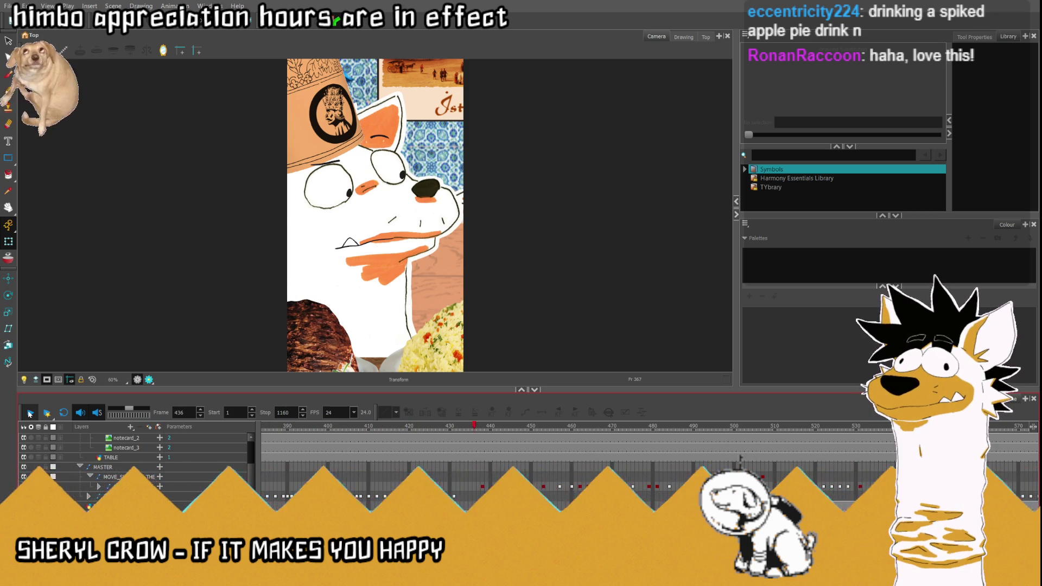
{"action": "left_click", "coordinate": [30, 414]}
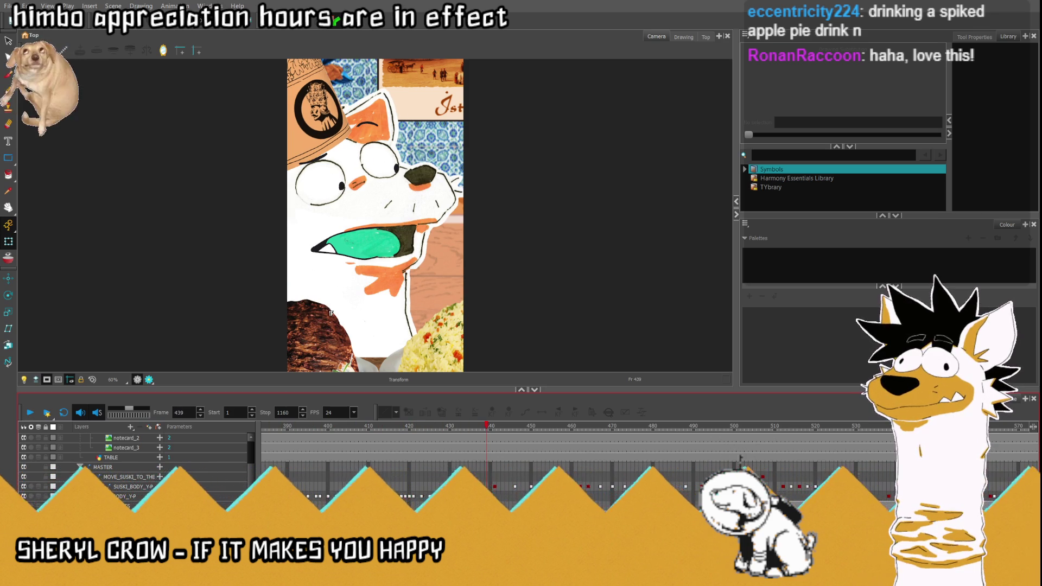
{"action": "left_click", "coordinate": [570, 426]}
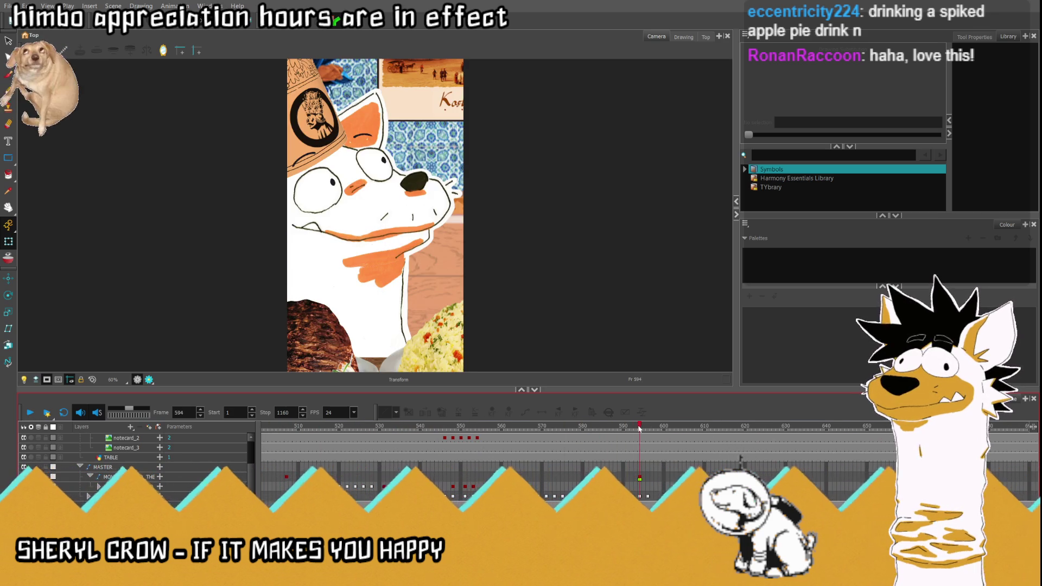
{"action": "left_click", "coordinate": [697, 426]}
{"action": "left_click", "coordinate": [484, 426]}
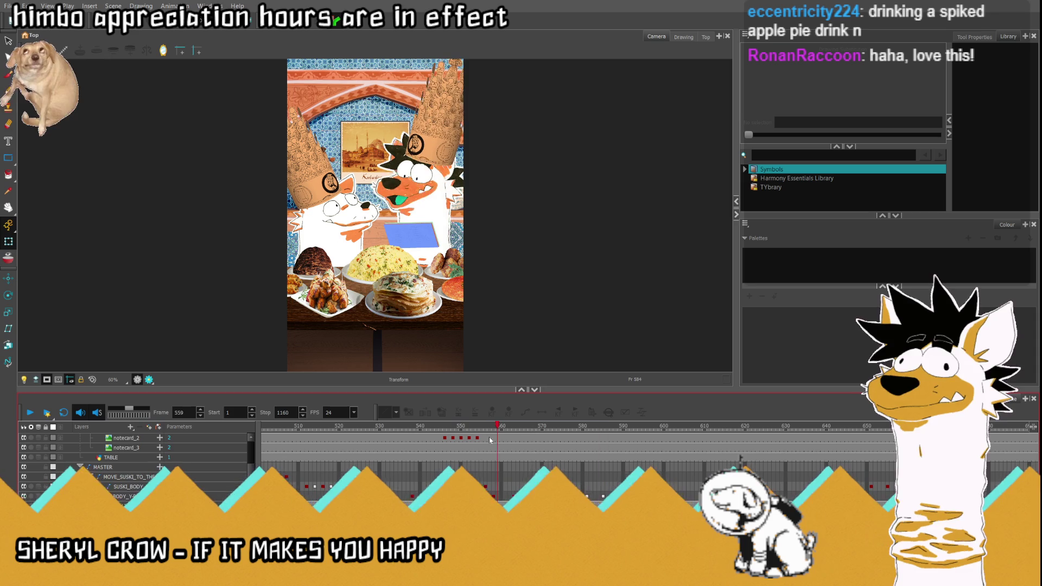
{"action": "left_click", "coordinate": [29, 413]}
{"action": "left_click", "coordinate": [29, 413]}
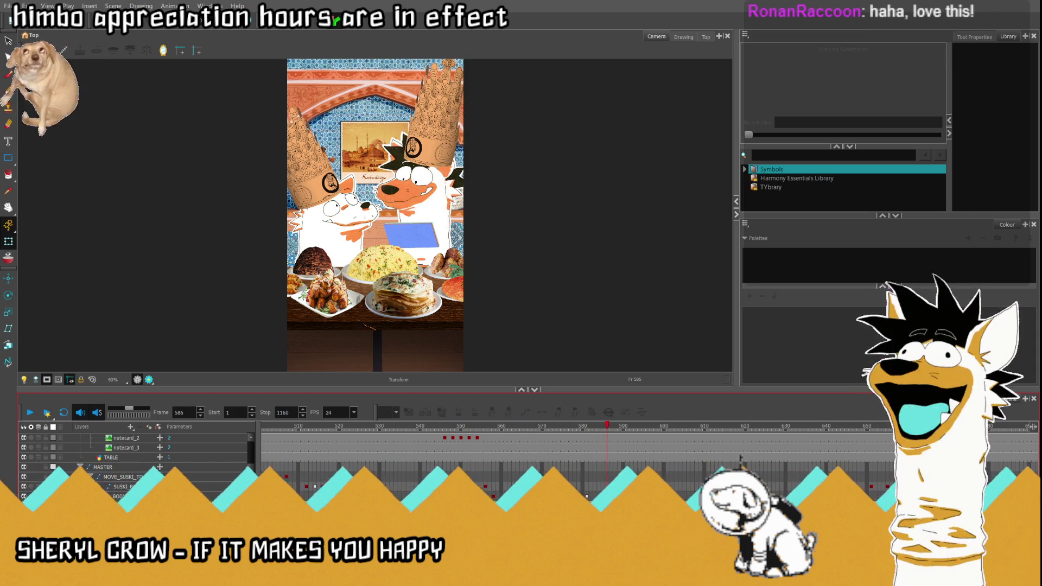
{"action": "key", "text": "alt+Tab"}
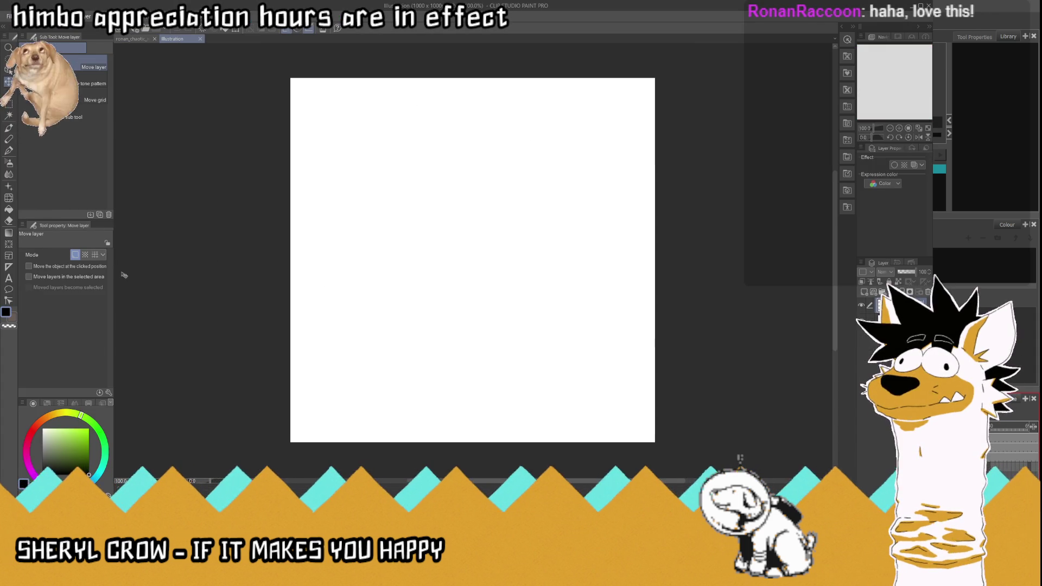
- Start a text box near the top left and type 'IN 1462,'
{"action": "key", "text": "t"}
{"action": "left_click", "coordinate": [305, 178]}
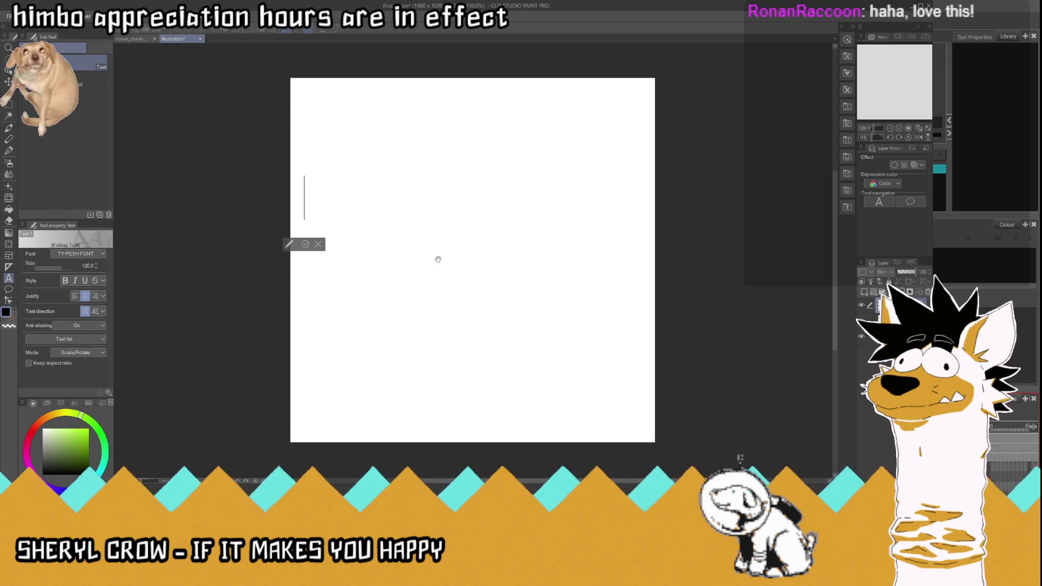
{"action": "left_click", "coordinate": [318, 242]}
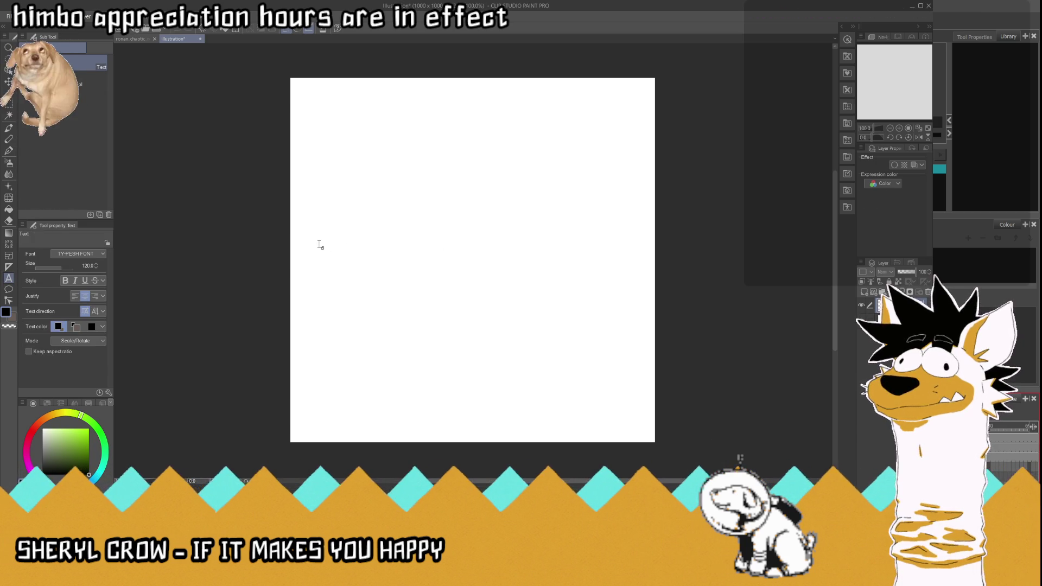
{"action": "left_click", "coordinate": [325, 98]}
{"action": "type", "text": "IN 1"}
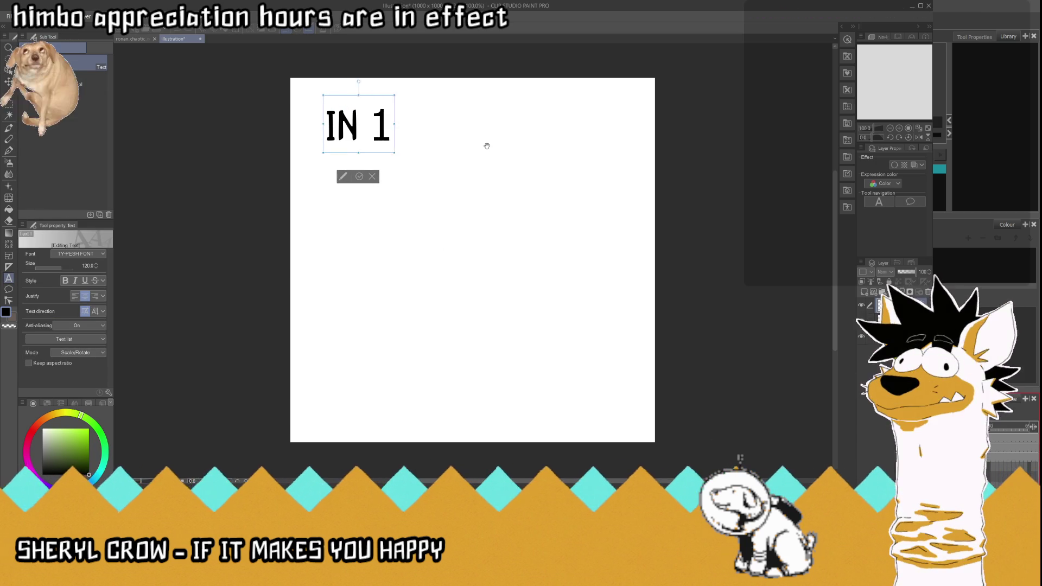
{"action": "type", "text": "462,"}
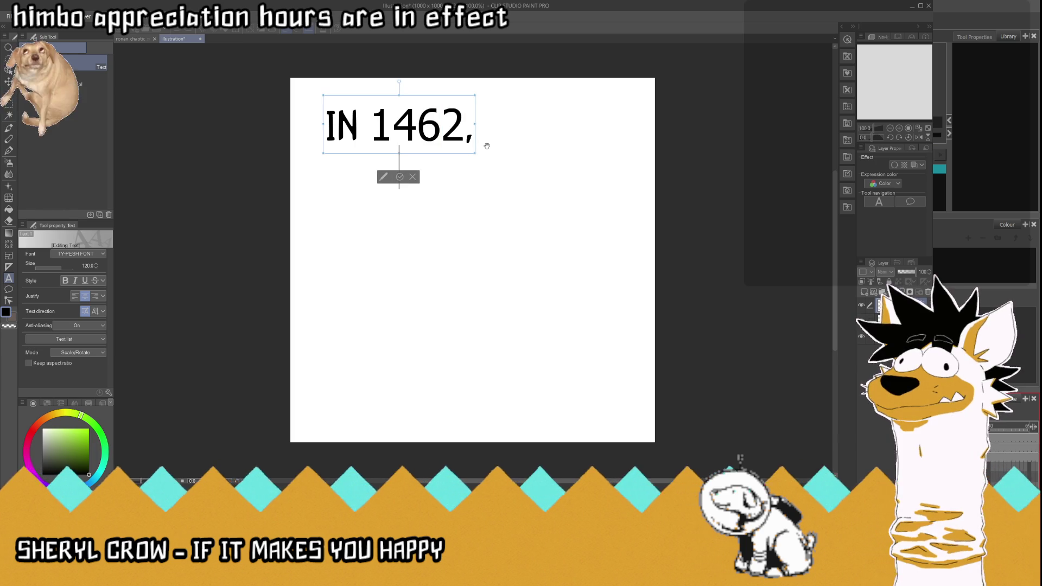
- Add the lines 'SULTAN' and 'MEHMED II', fixing a typo in SULTAN
{"action": "key", "text": "Return"}
{"action": "type", "text": "SUL:TA"}
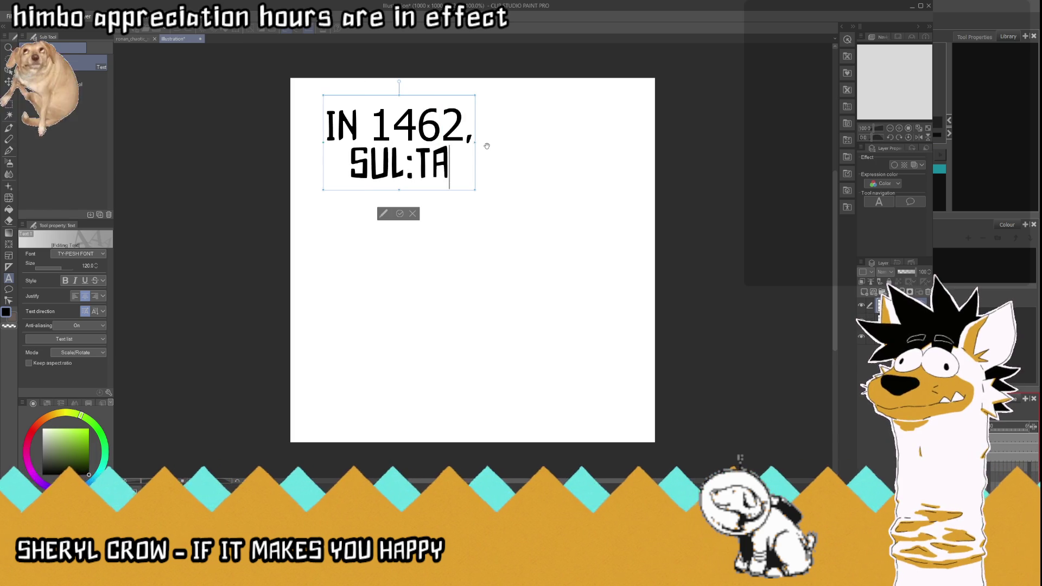
{"action": "key", "text": "BackSpace"}
{"action": "key", "text": "BackSpace"}
{"action": "key", "text": "BackSpace"}
{"action": "type", "text": "TAN"}
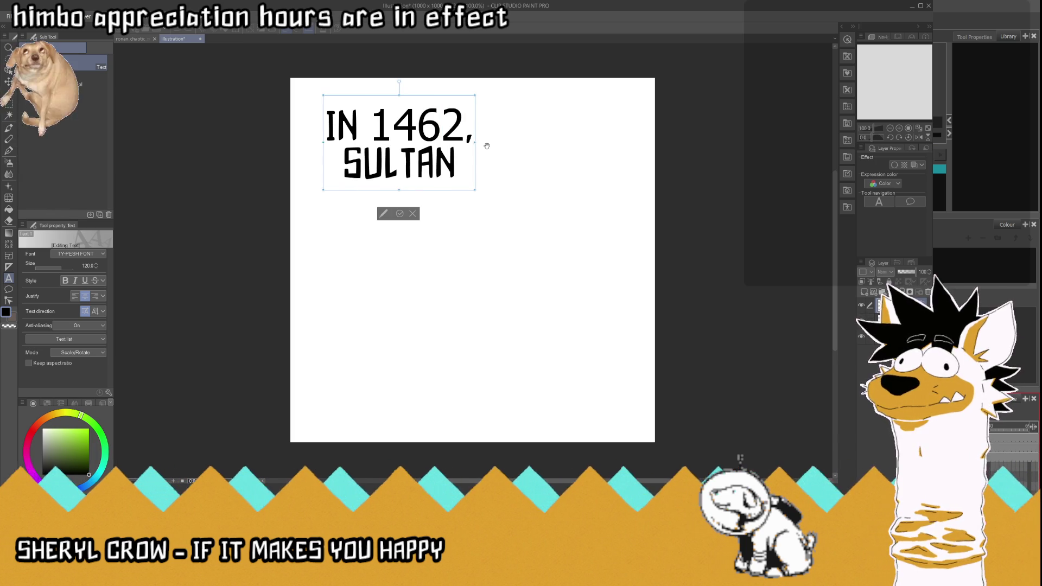
{"action": "key", "text": "Return"}
{"action": "type", "text": "MEHMED"}
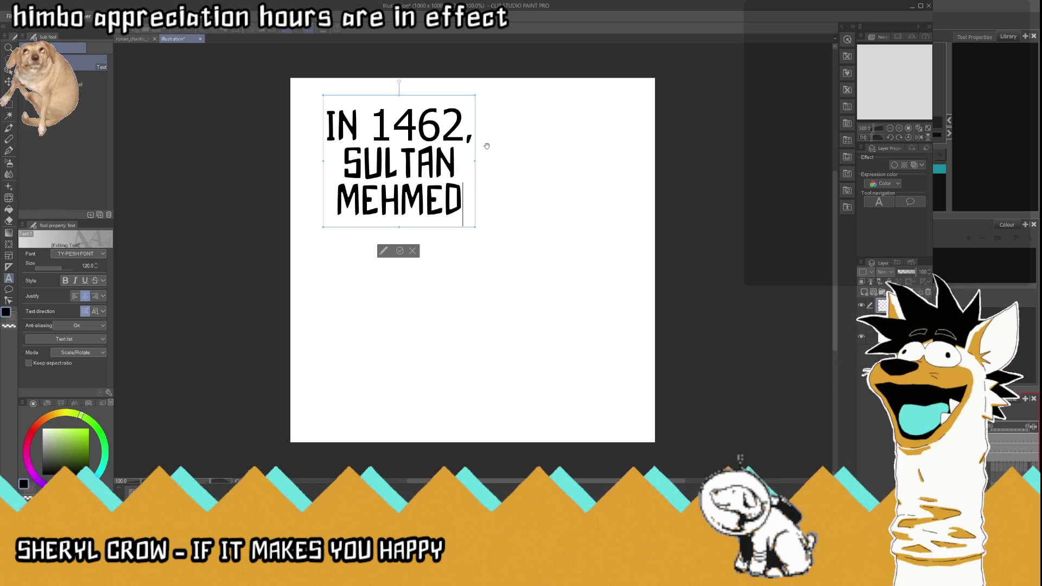
{"action": "type", "text": " II"}
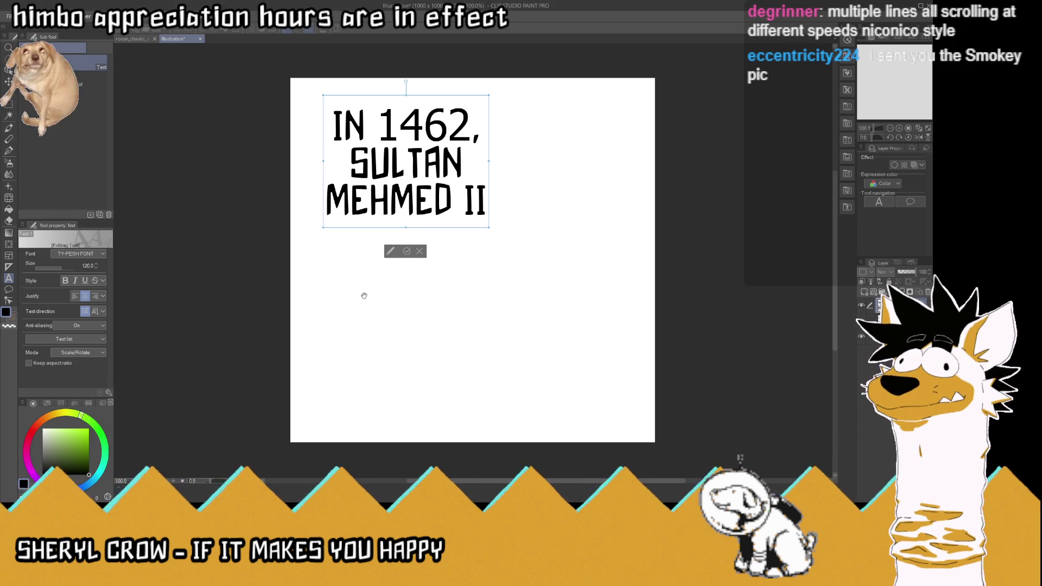
- Add 'BEGAN A', 'CAMPAIGN' and 'TO OVERTHROW' on separate lines, ending with the caret at the end
{"action": "type", "text": "BEGAN A"}
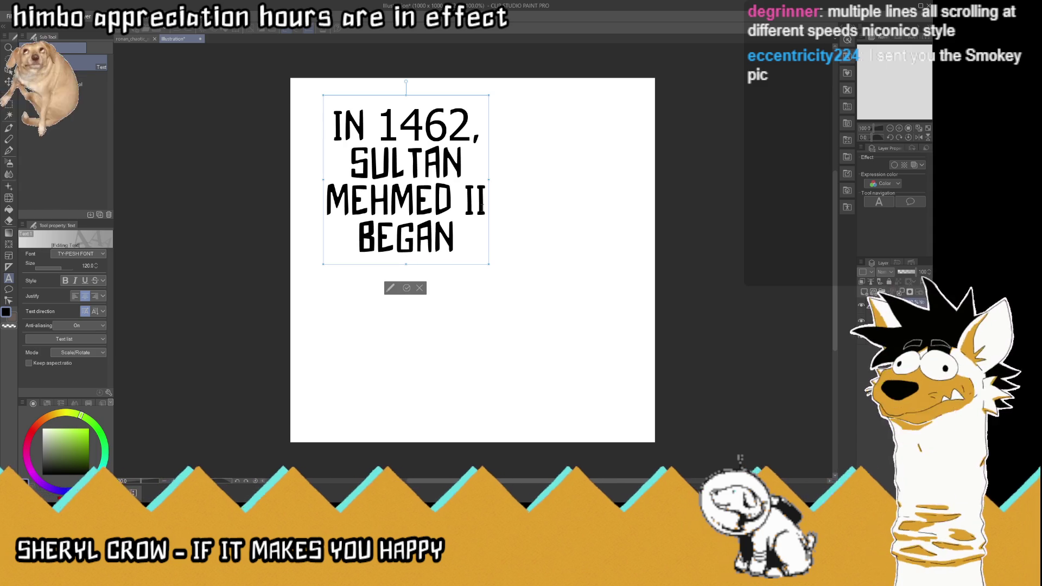
{"action": "key", "text": "Return"}
{"action": "type", "text": "CAMPAIGN"}
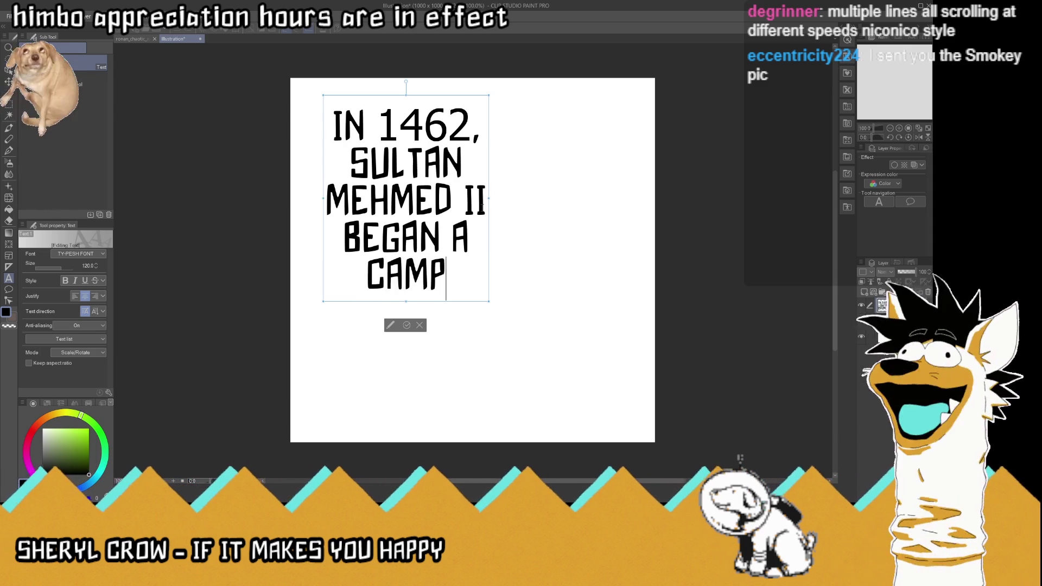
{"action": "key", "text": "Return"}
{"action": "type", "text": "TO "}
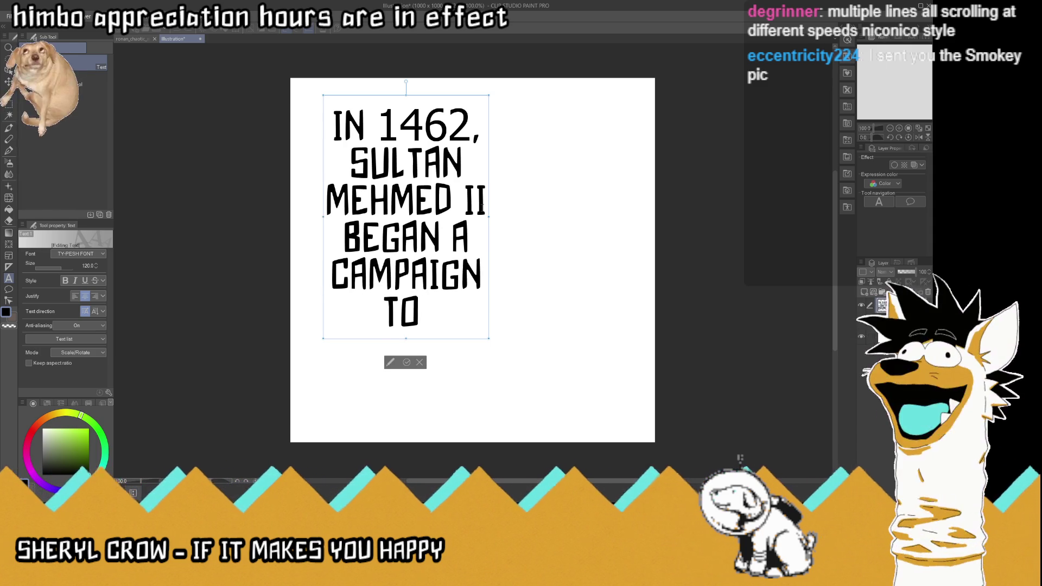
{"action": "type", "text": "OVERTHR"}
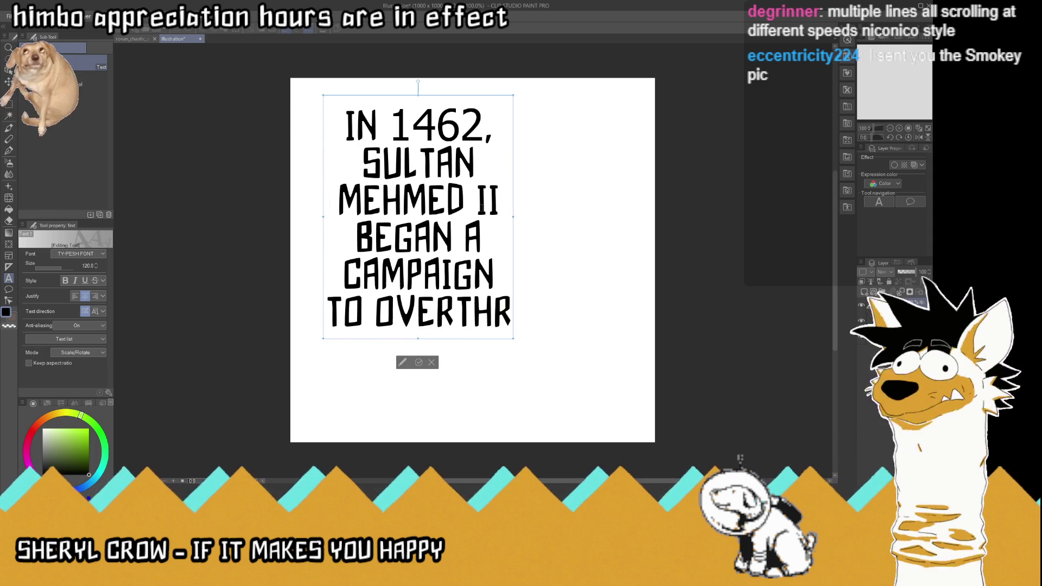
{"action": "type", "text": "OW"}
{"action": "key", "text": "Left"}
{"action": "key", "text": "Left"}
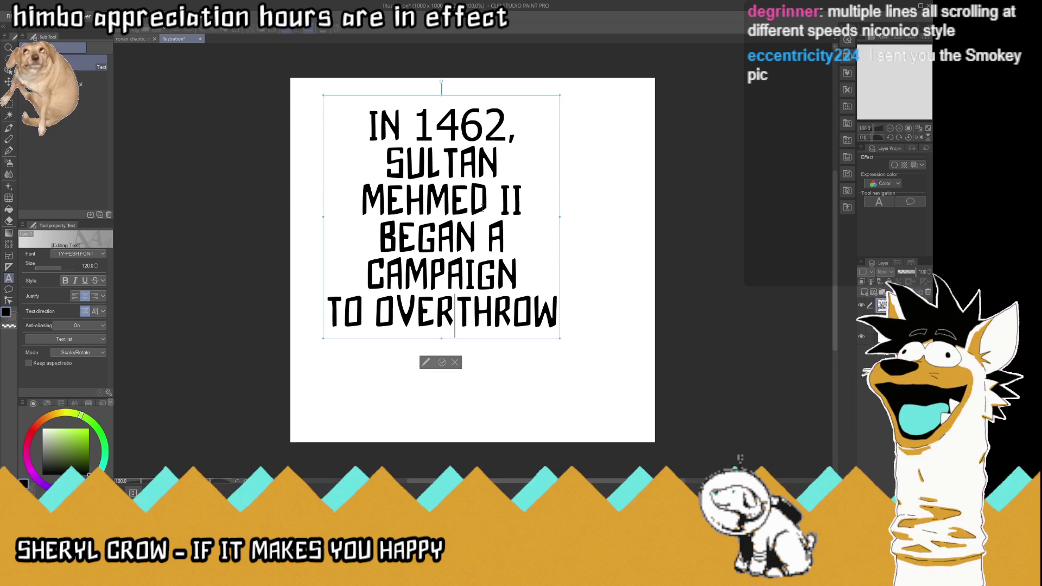
{"action": "key", "text": "Right"}
{"action": "key", "text": "Right"}
{"action": "key", "text": "Right"}
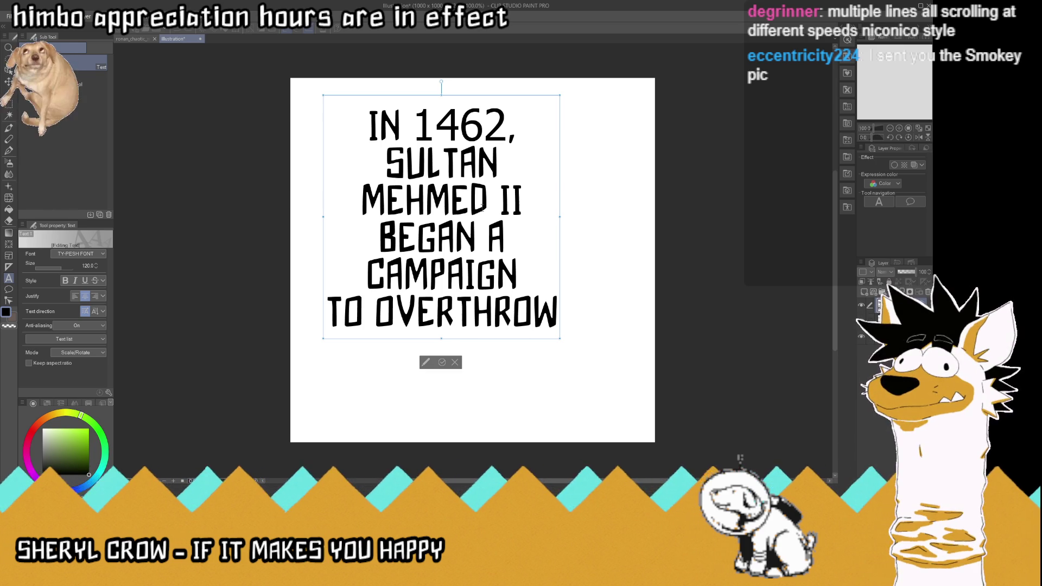
{"action": "key", "text": "Right"}
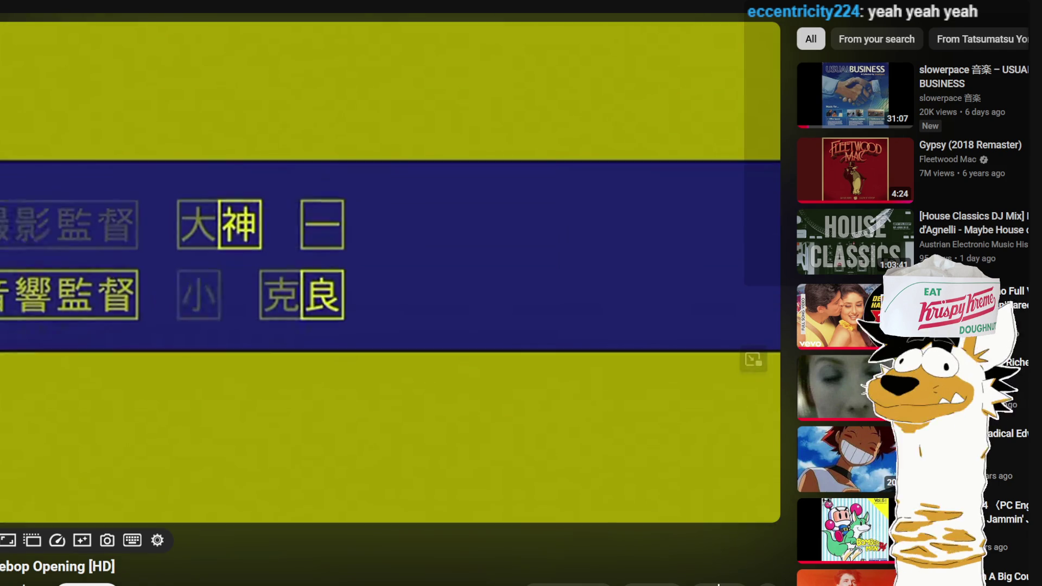
- Switch the YouTube player to theater mode
{"action": "left_click", "coordinate": [712, 513]}
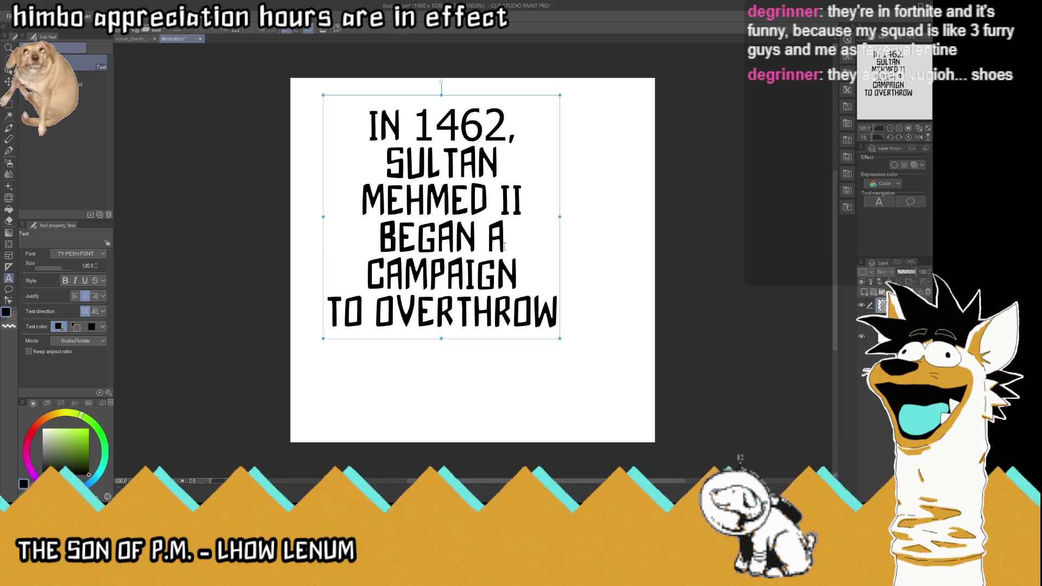
- Return to Clip Studio Paint and click into the caption text to edit it
{"action": "left_click", "coordinate": [542, 287]}
- Replace everything after 'IN' with 'IABS', correcting the '!' to 'I'
{"action": "left_click_drag", "start_coordinate": [556, 319], "coordinate": [320, 319]}
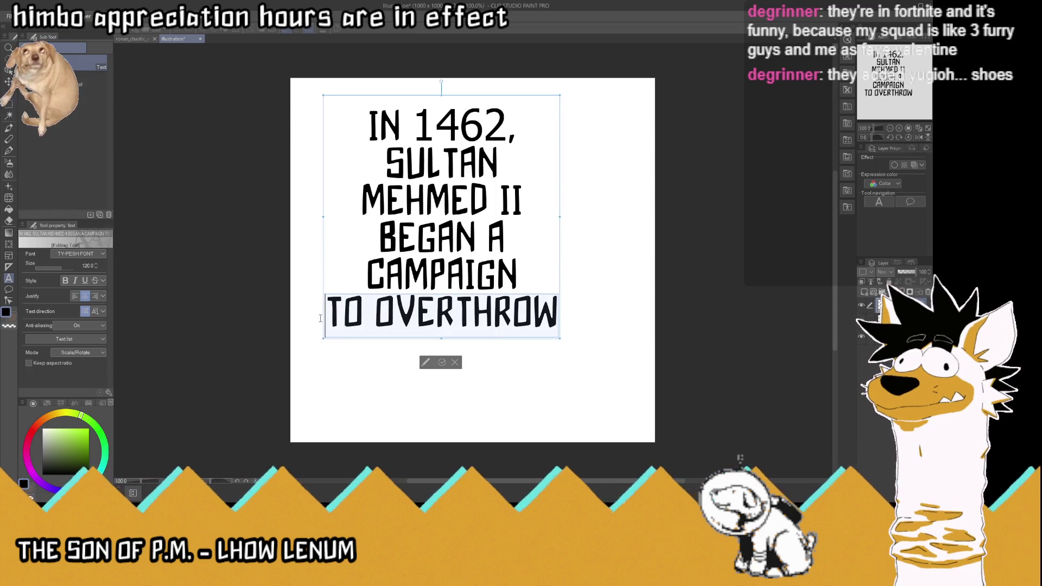
{"action": "left_click_drag", "start_coordinate": [320, 319], "coordinate": [314, 173]}
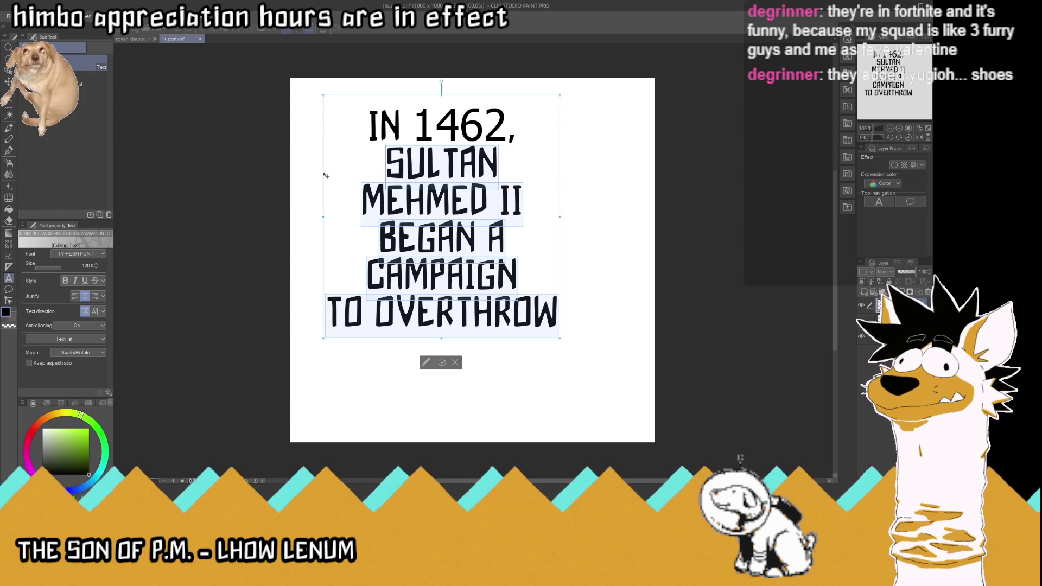
{"action": "key", "text": "BackSpace"}
{"action": "key", "text": "BackSpace"}
{"action": "key", "text": "BackSpace"}
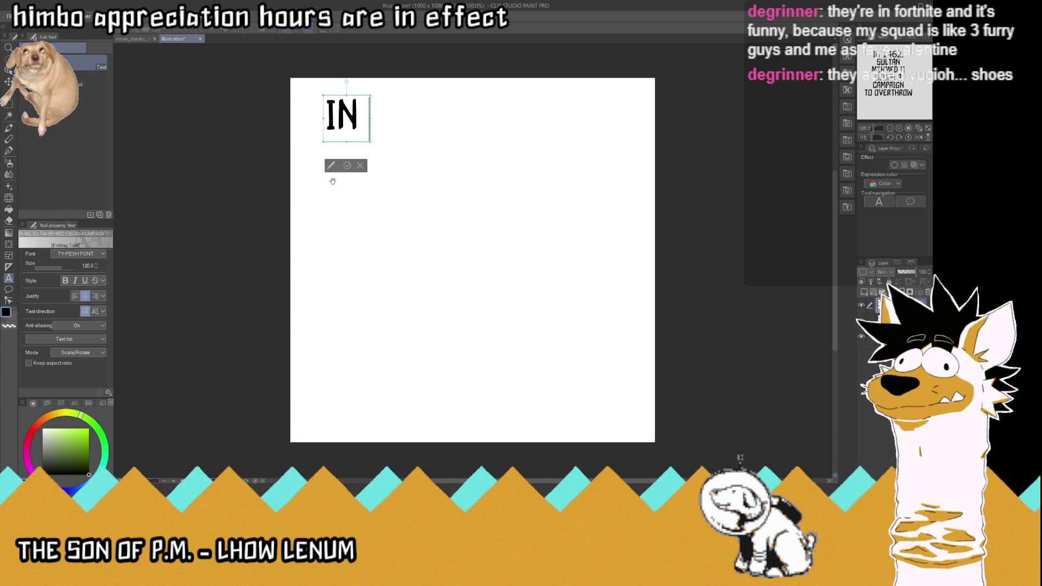
{"action": "type", "text": "!"}
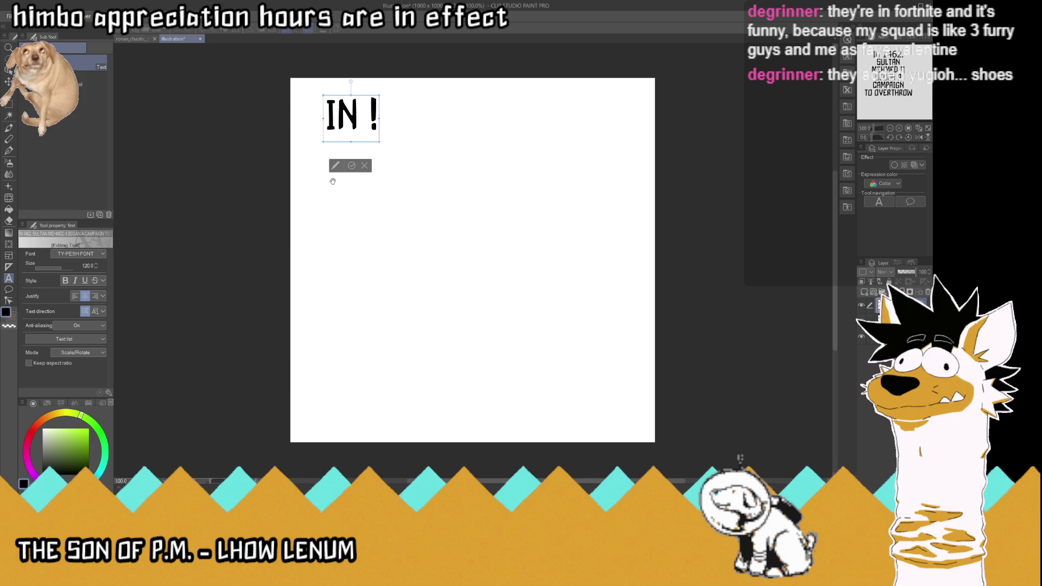
{"action": "type", "text": "A"}
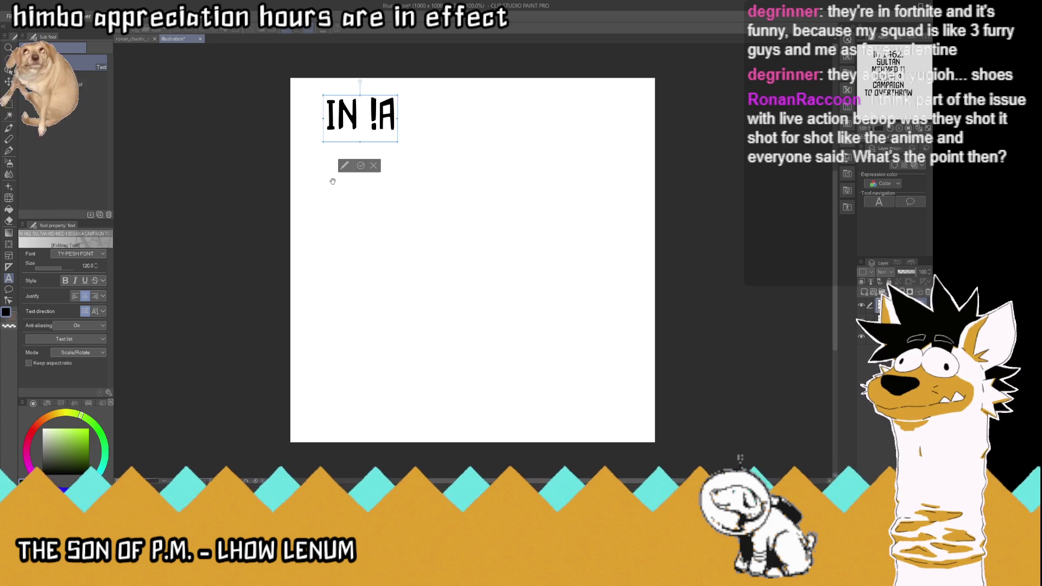
{"action": "type", "text": "B"}
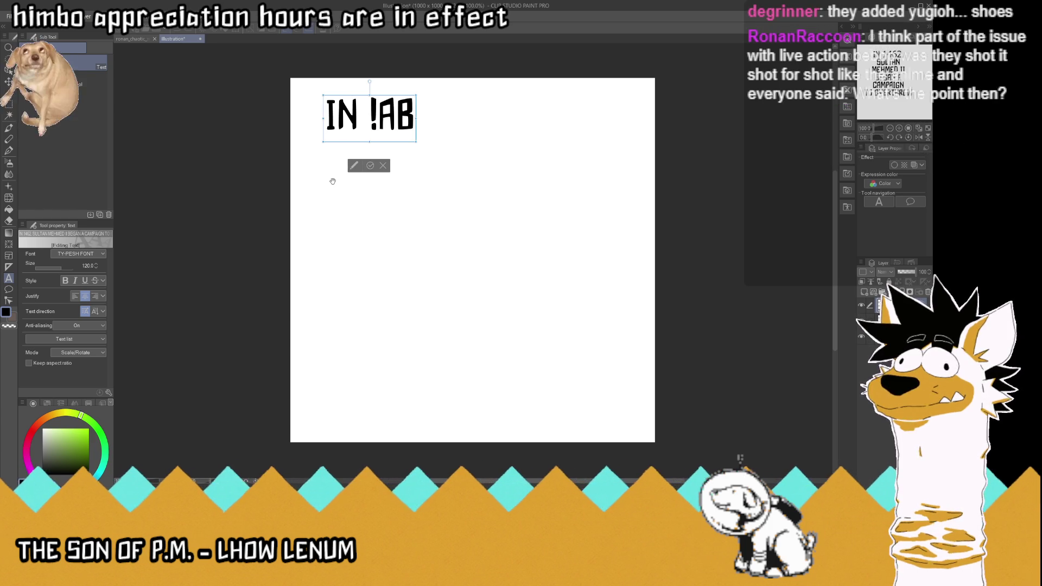
{"action": "type", "text": "S"}
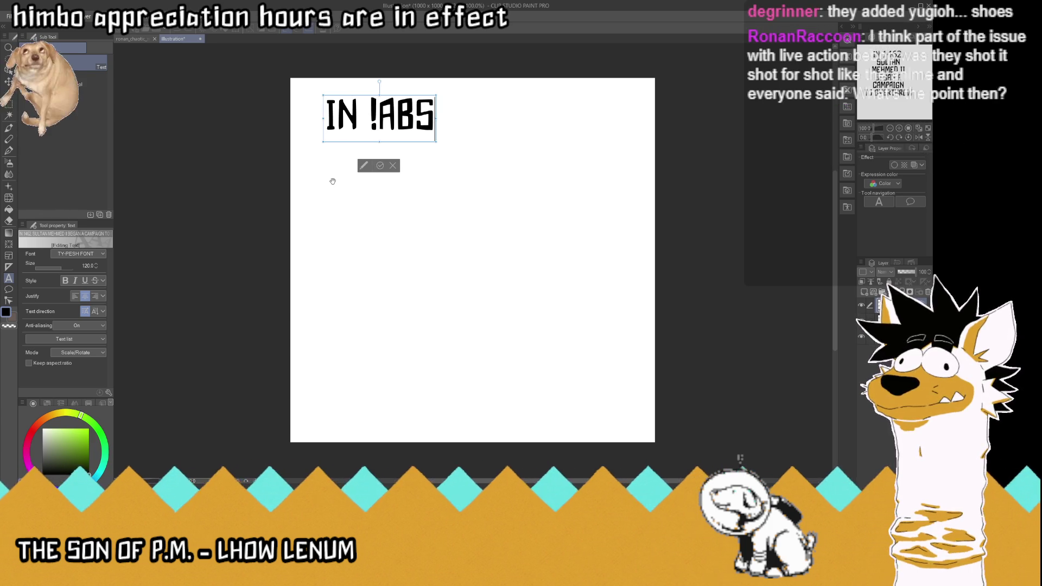
{"action": "key", "text": "BackSpace"}
{"action": "type", "text": "I"}
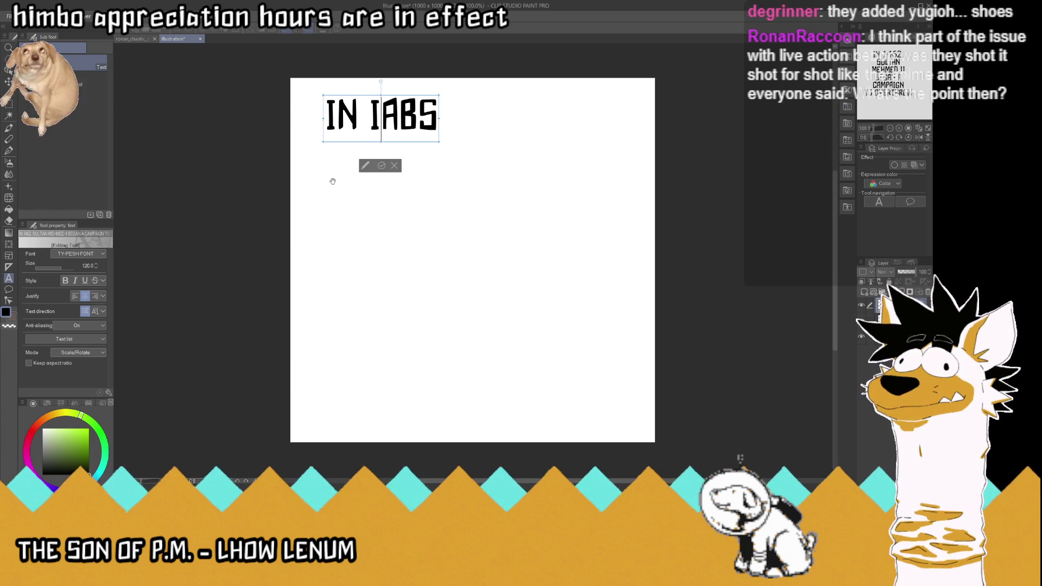
- Commit the caption and move its layer down and right on the canvas
{"action": "left_click", "coordinate": [382, 166]}
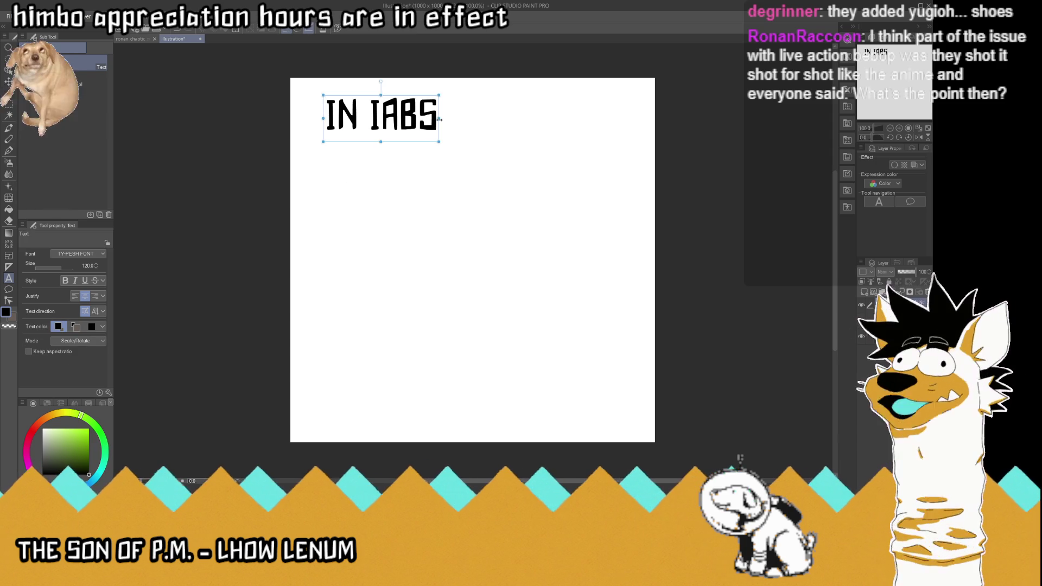
{"action": "left_click", "coordinate": [437, 124]}
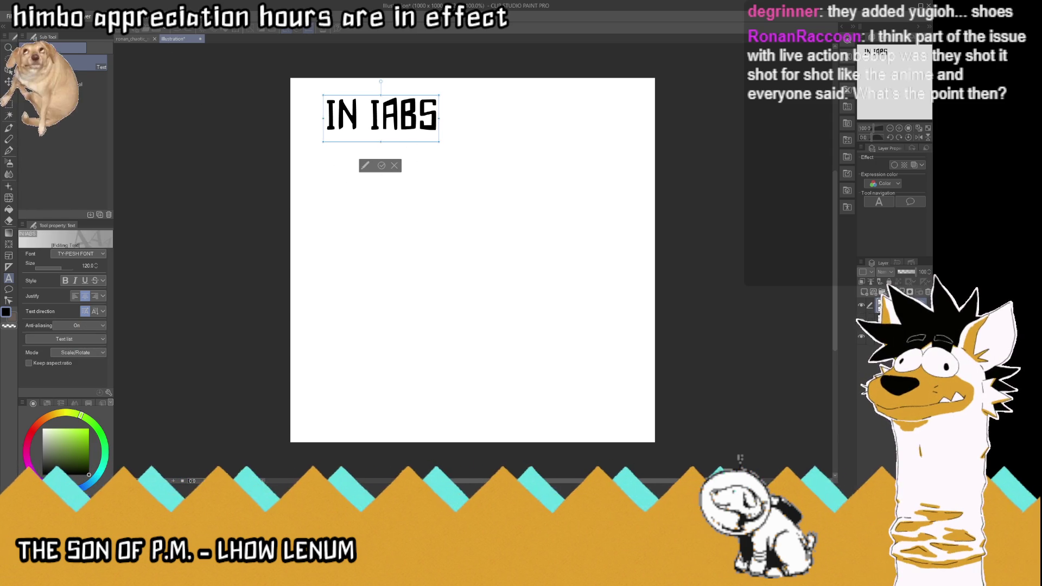
{"action": "key", "text": "k"}
{"action": "left_click_drag", "start_coordinate": [380, 114], "coordinate": [450, 176]}
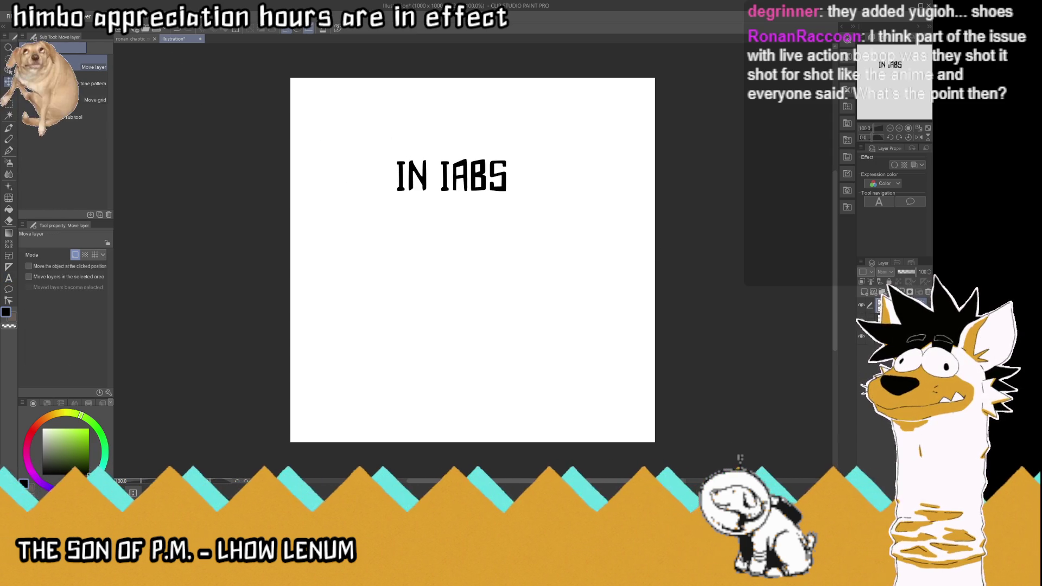
- Confirm a canvas resize, zoom into the IN IABS caption, and select the Hard eraser
{"action": "key", "text": "ctrl+alt+c"}
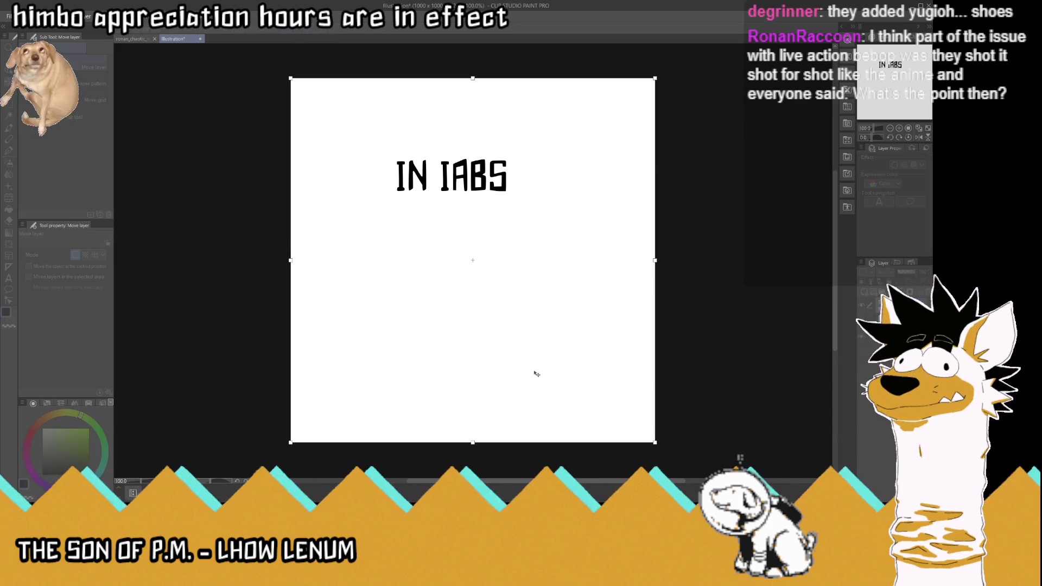
{"action": "key", "text": "Return"}
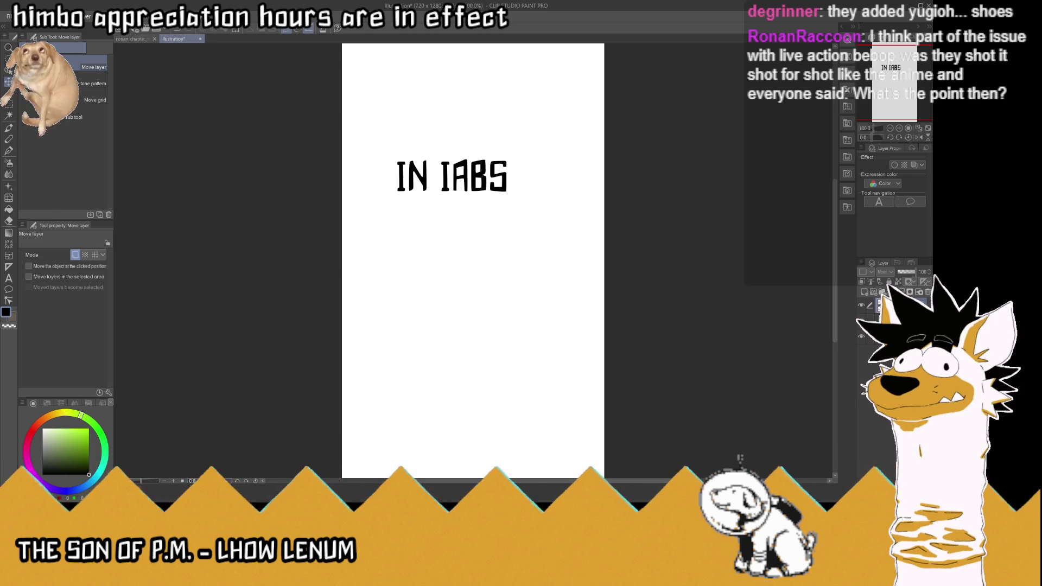
{"action": "scroll", "coordinate": [421, 135], "scroll_direction": "up", "scroll_amount": 3}
{"action": "scroll", "coordinate": [576, 208], "scroll_direction": "up", "scroll_amount": 3}
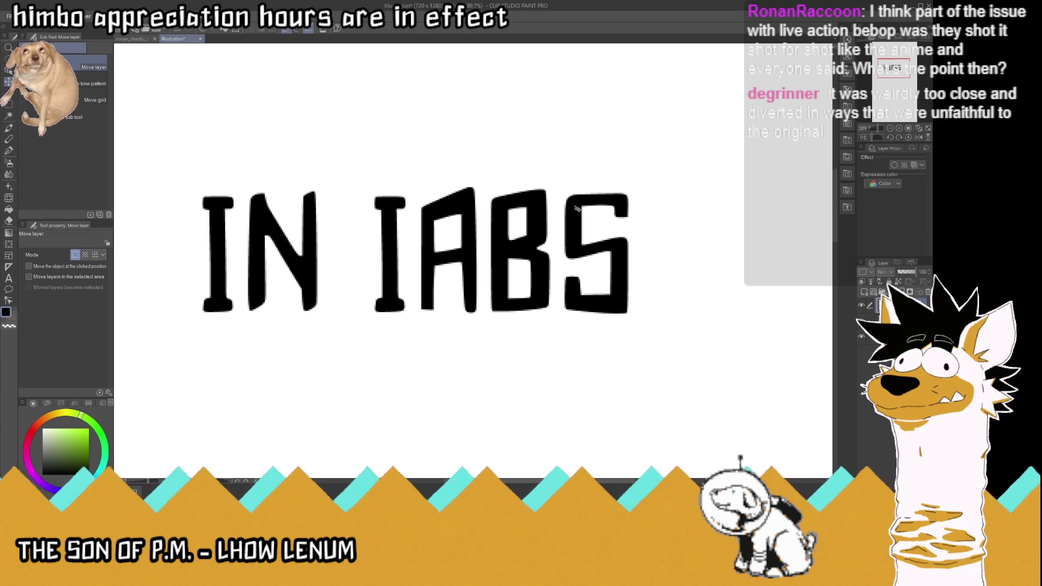
{"action": "left_click", "coordinate": [9, 220]}
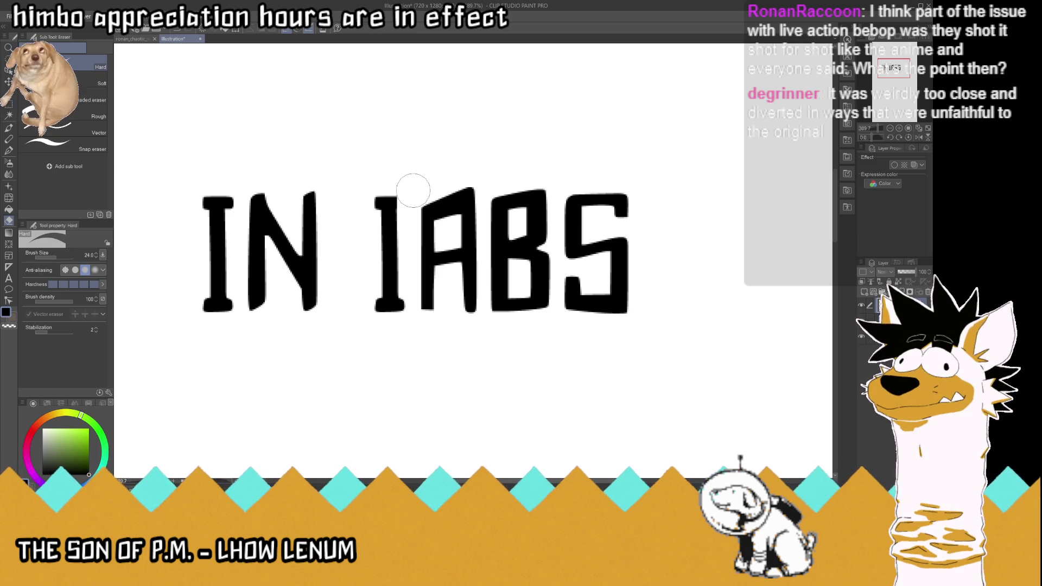
- Erase the A into a 4 with an open top, the B into a 6, and the S into a 5
{"action": "scroll", "coordinate": [414, 190], "scroll_direction": "up", "scroll_amount": 3}
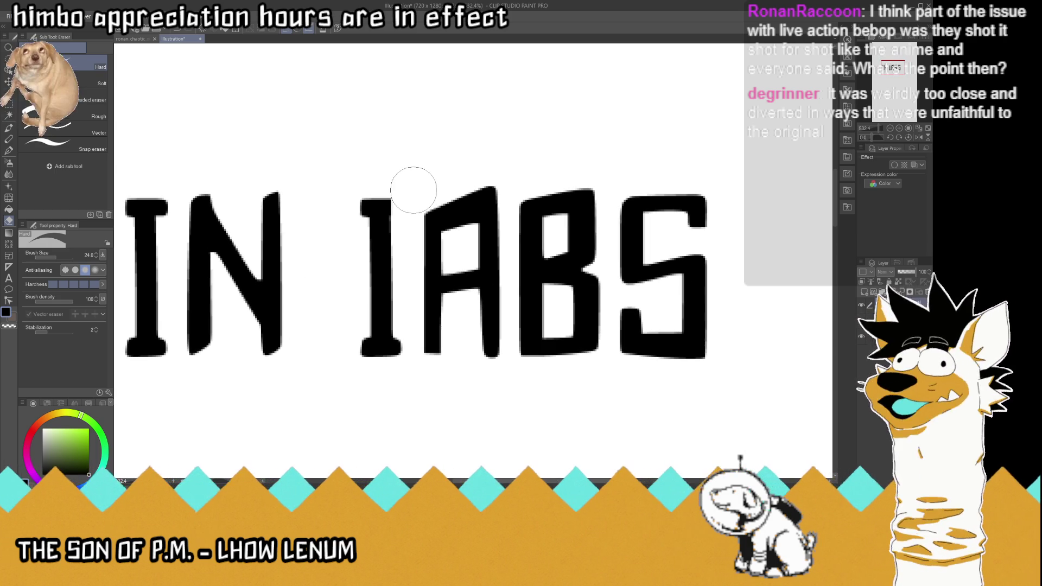
{"action": "mouse_move", "coordinate": [421, 291]}
{"action": "left_mouse_down"}
{"action": "mouse_move", "coordinate": [448, 302]}
{"action": "mouse_move", "coordinate": [429, 306]}
{"action": "mouse_move", "coordinate": [438, 343]}
{"action": "left_mouse_up"}
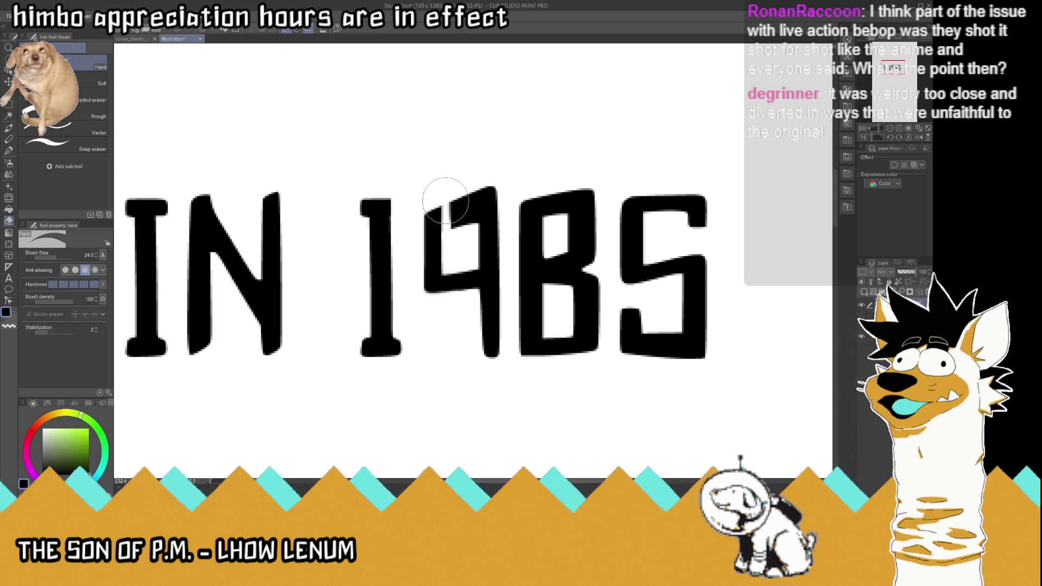
{"action": "left_click_drag", "start_coordinate": [447, 202], "coordinate": [477, 179]}
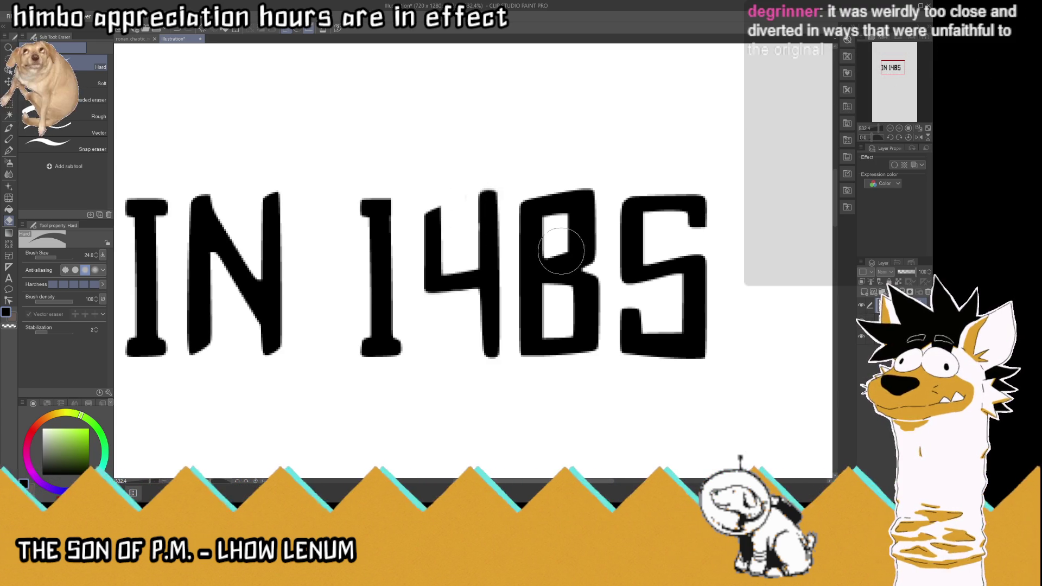
{"action": "mouse_move", "coordinate": [567, 231]}
{"action": "left_mouse_down"}
{"action": "mouse_move", "coordinate": [575, 218]}
{"action": "mouse_move", "coordinate": [565, 228]}
{"action": "mouse_move", "coordinate": [600, 228]}
{"action": "mouse_move", "coordinate": [575, 239]}
{"action": "mouse_move", "coordinate": [597, 244]}
{"action": "mouse_move", "coordinate": [553, 255]}
{"action": "mouse_move", "coordinate": [591, 251]}
{"action": "left_mouse_up"}
{"action": "mouse_move", "coordinate": [612, 328]}
{"action": "left_mouse_down"}
{"action": "mouse_move", "coordinate": [659, 321]}
{"action": "mouse_move", "coordinate": [627, 325]}
{"action": "mouse_move", "coordinate": [640, 302]}
{"action": "mouse_move", "coordinate": [640, 327]}
{"action": "left_mouse_up"}
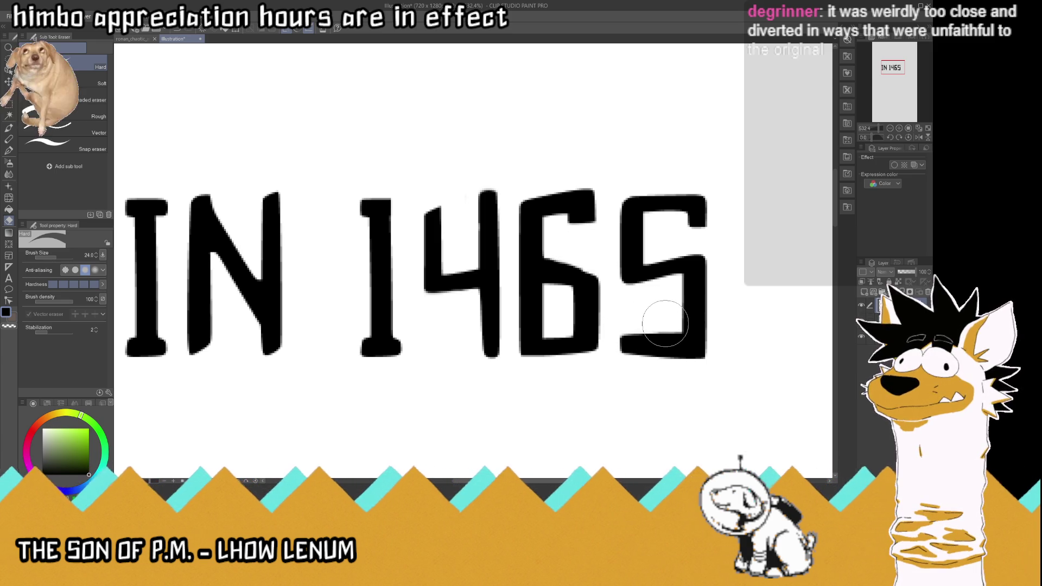
- Rectangle-select the final 5 and flip it horizontally into a 2, confirming the transform
{"action": "key", "text": "m"}
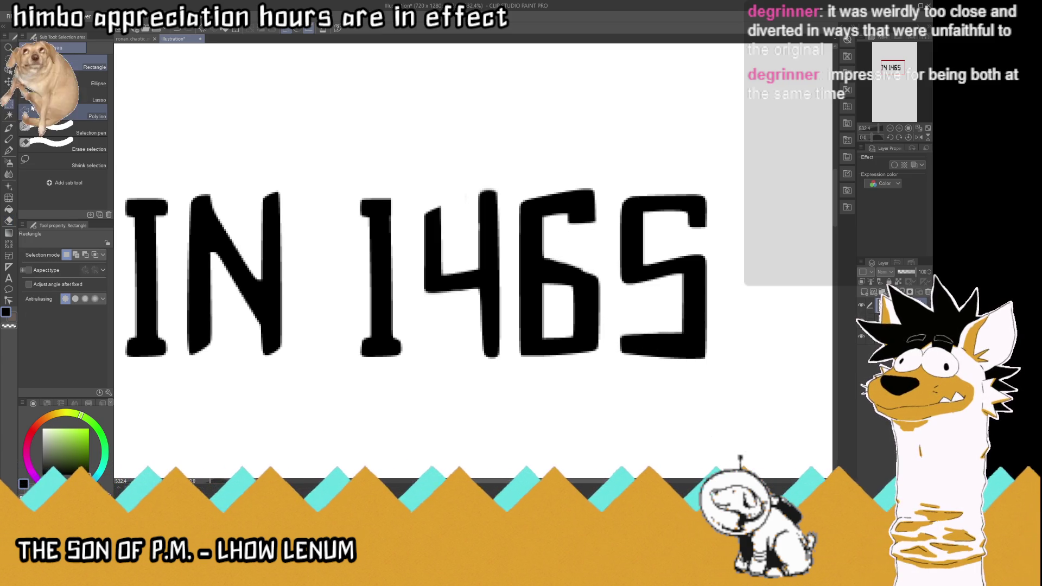
{"action": "left_click_drag", "start_coordinate": [619, 190], "coordinate": [708, 369]}
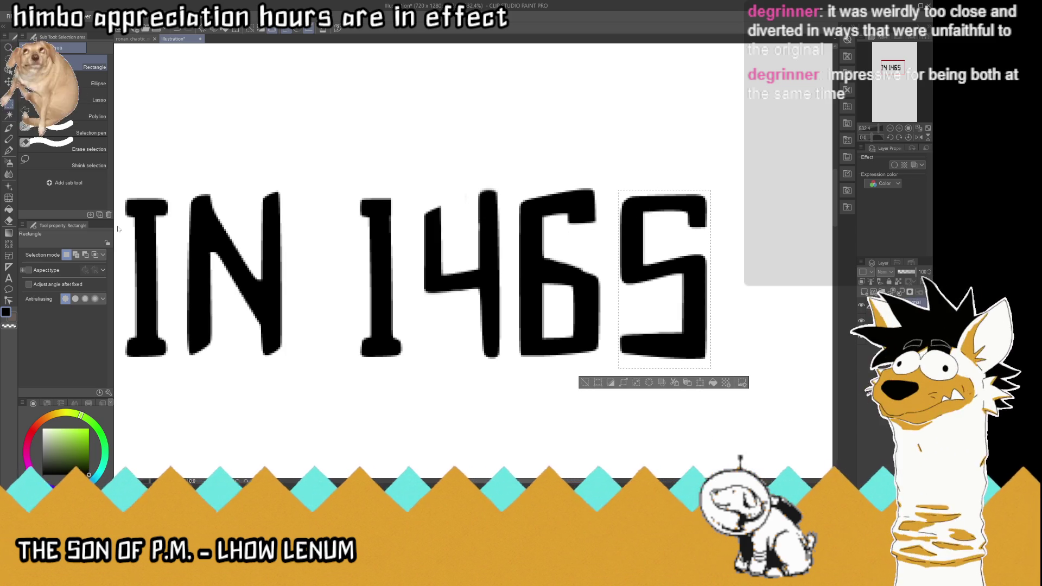
{"action": "key", "text": "ctrl+shift+h"}
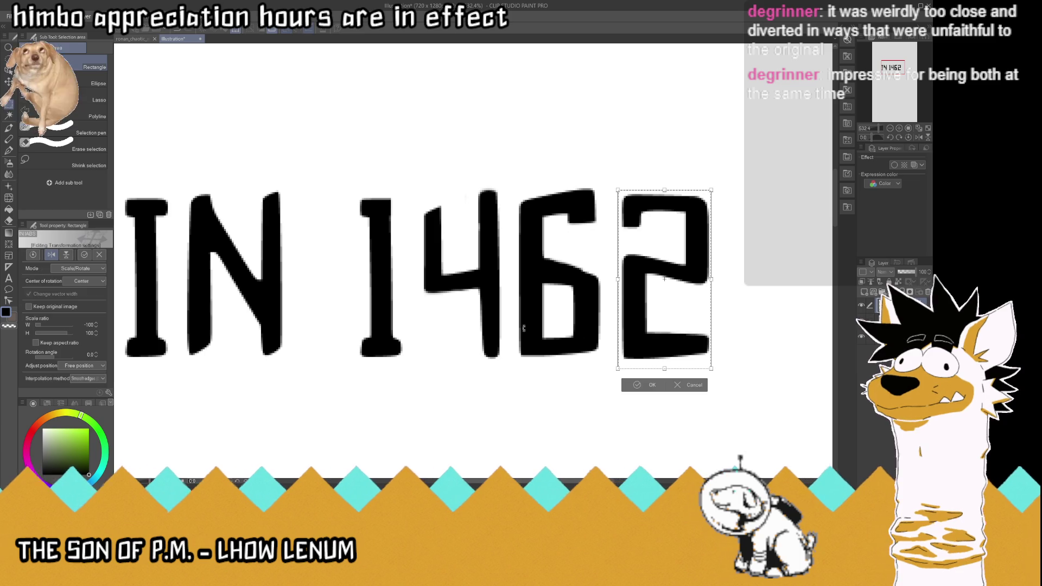
{"action": "left_click", "coordinate": [637, 384]}
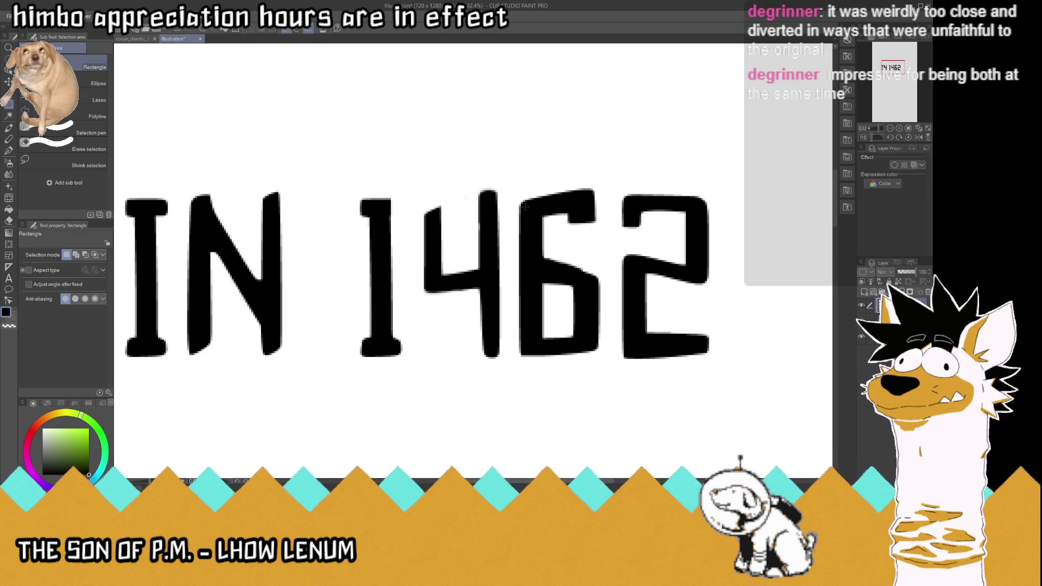
{"action": "scroll", "coordinate": [525, 207], "scroll_direction": "down", "scroll_amount": 2}
{"action": "scroll", "coordinate": [588, 217], "scroll_direction": "up", "scroll_amount": 4}
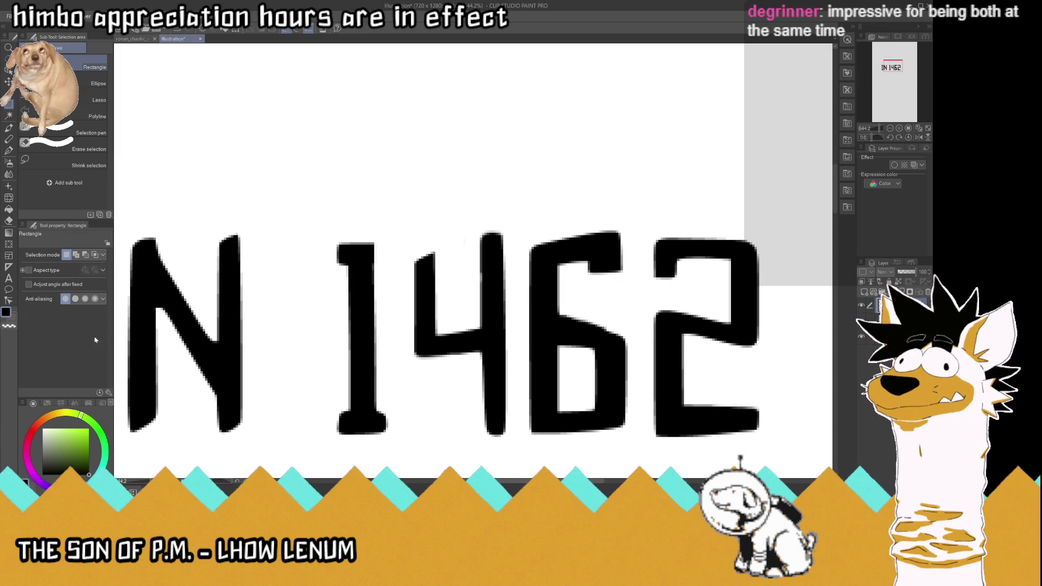
- Redraw the top of the 4 with the G-pen at a size of about 10
{"action": "left_click", "coordinate": [9, 220]}
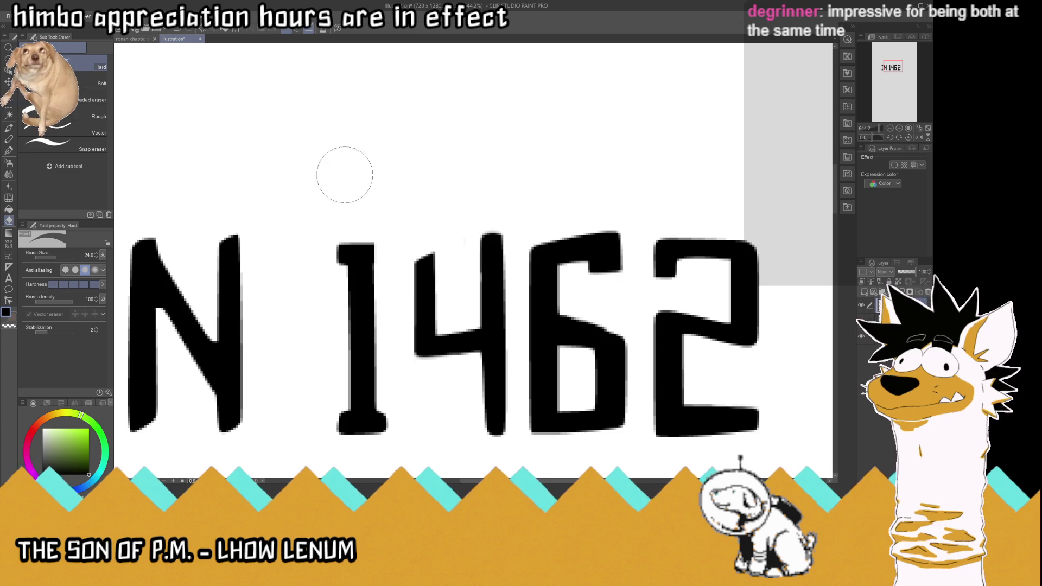
{"action": "left_click", "coordinate": [9, 150]}
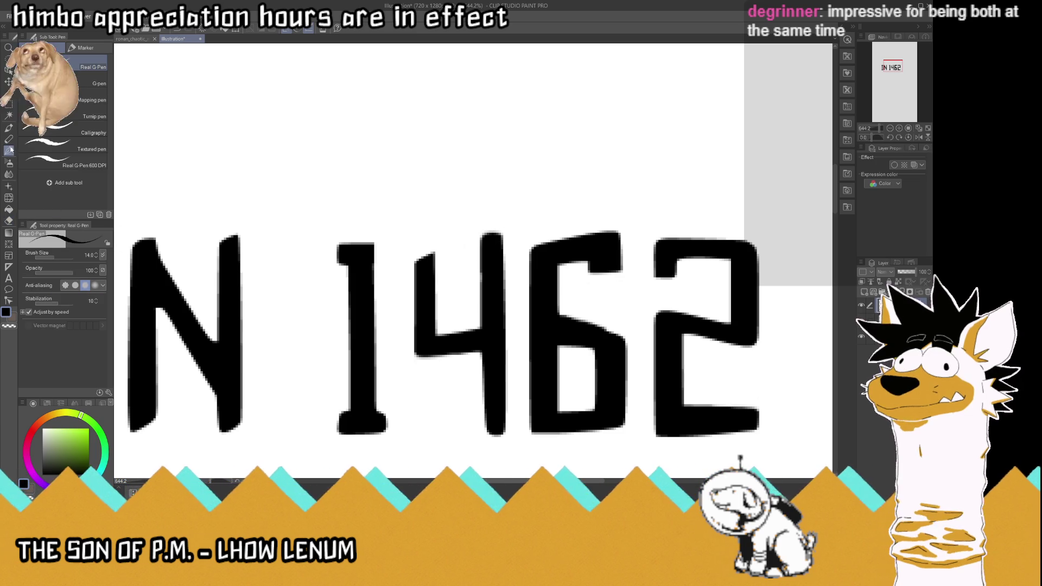
{"action": "left_click", "coordinate": [87, 84]}
{"action": "left_click_drag", "start_coordinate": [72, 257], "coordinate": [54, 259]}
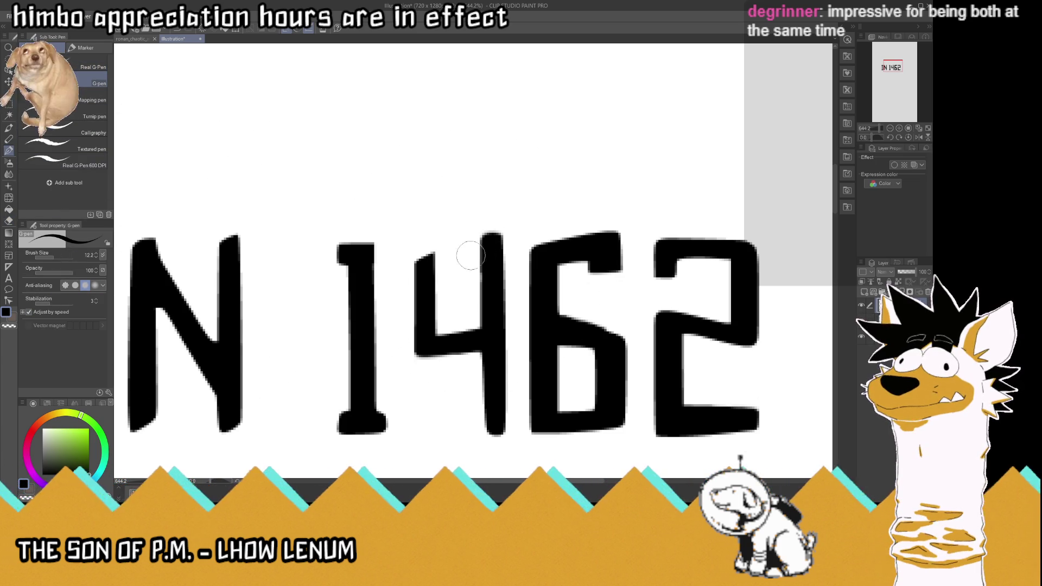
{"action": "mouse_move", "coordinate": [417, 259]}
{"action": "left_mouse_down"}
{"action": "mouse_move", "coordinate": [424, 234]}
{"action": "mouse_move", "coordinate": [429, 255]}
{"action": "left_mouse_up"}
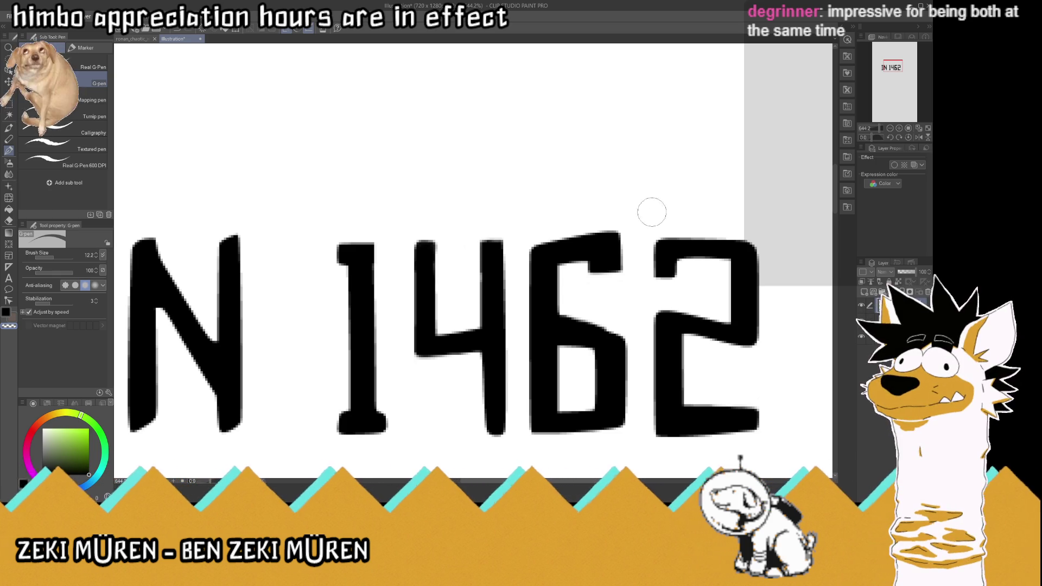
- Pick a new drawing colour from the colour panel
{"action": "scroll", "coordinate": [660, 214], "scroll_direction": "down", "scroll_amount": 4}
{"action": "scroll", "coordinate": [660, 215], "scroll_direction": "up", "scroll_amount": 2}
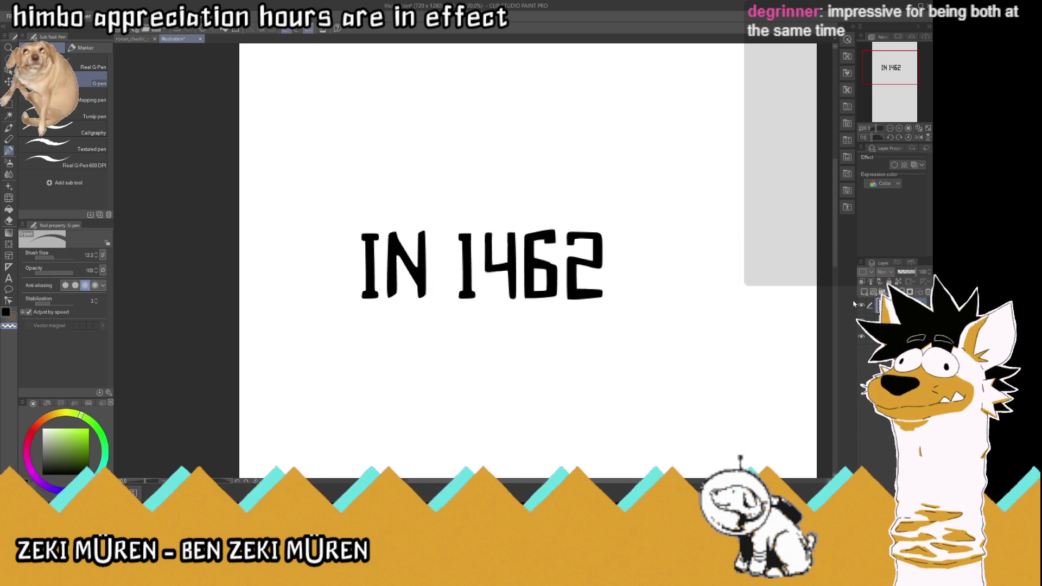
{"action": "scroll", "coordinate": [610, 267], "scroll_direction": "up", "scroll_amount": 4}
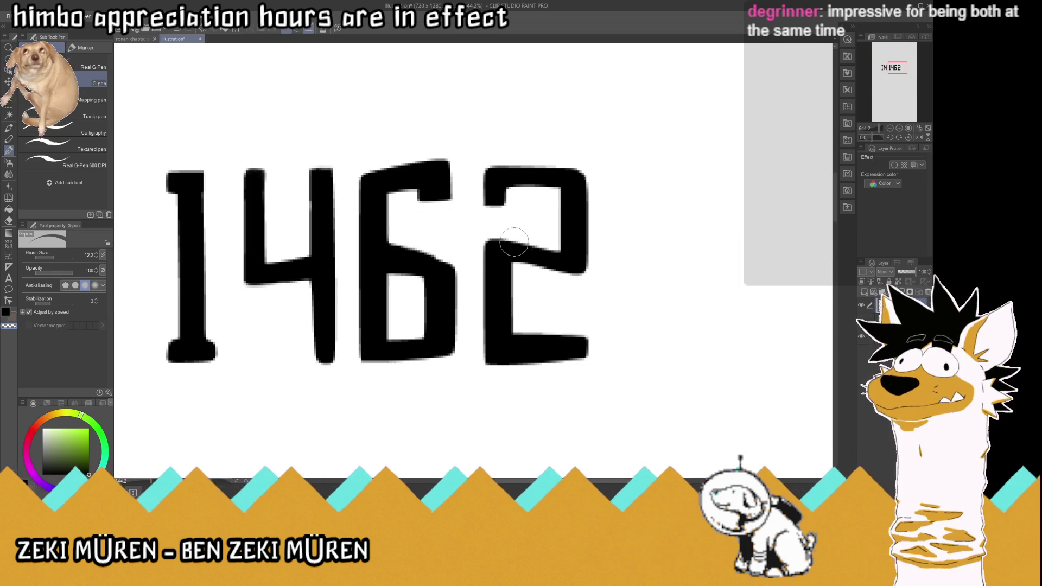
{"action": "scroll", "coordinate": [611, 282], "scroll_direction": "down", "scroll_amount": 3}
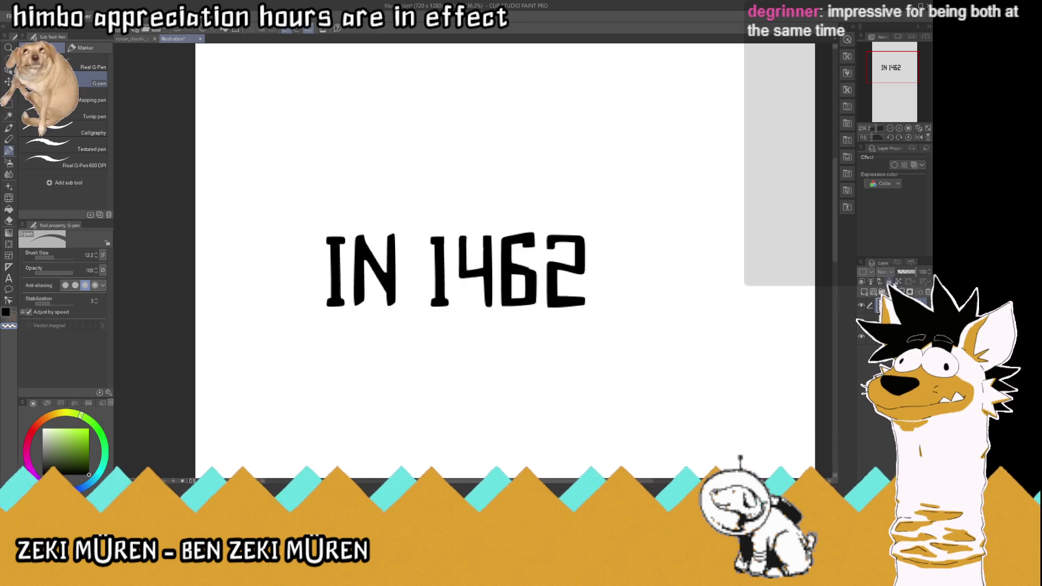
{"action": "left_click", "coordinate": [890, 283]}
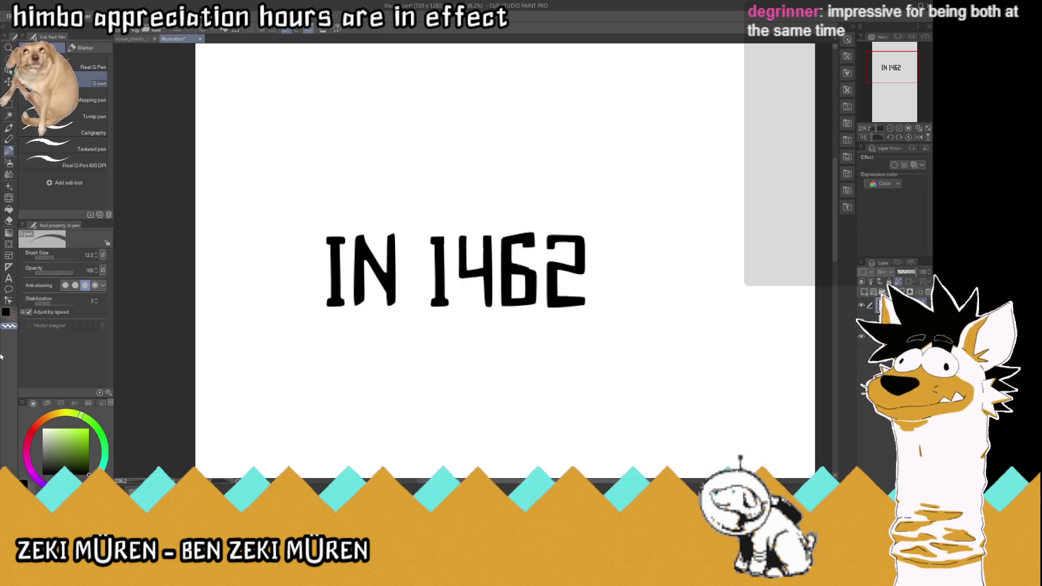
{"action": "left_click", "coordinate": [40, 421]}
- Paint the caption letters white and give them a black border effect
{"action": "key", "text": "x"}
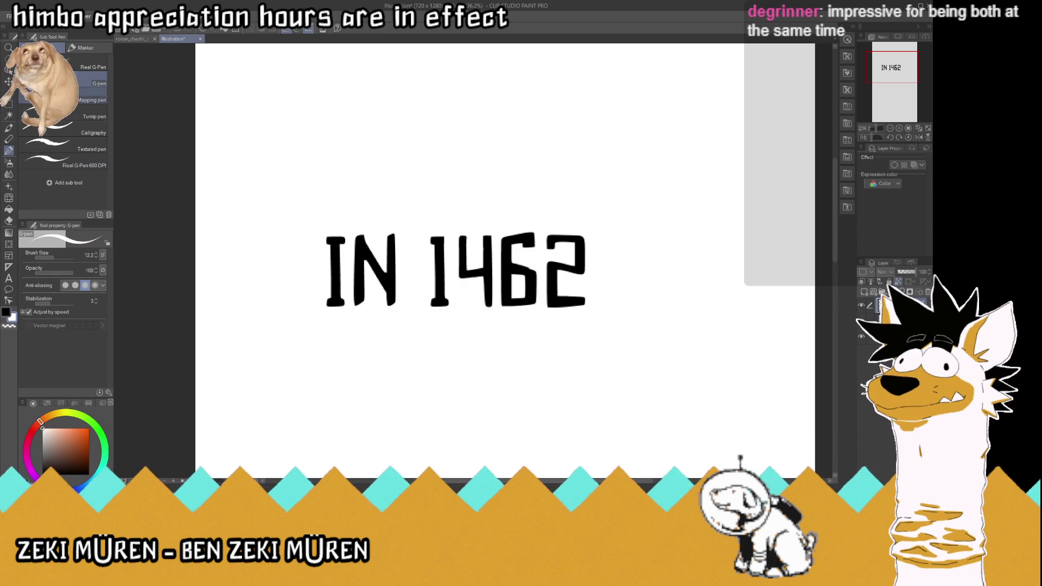
{"action": "mouse_move", "coordinate": [477, 233]}
{"action": "left_mouse_down"}
{"action": "mouse_move", "coordinate": [407, 279]}
{"action": "mouse_move", "coordinate": [628, 268]}
{"action": "left_mouse_up"}
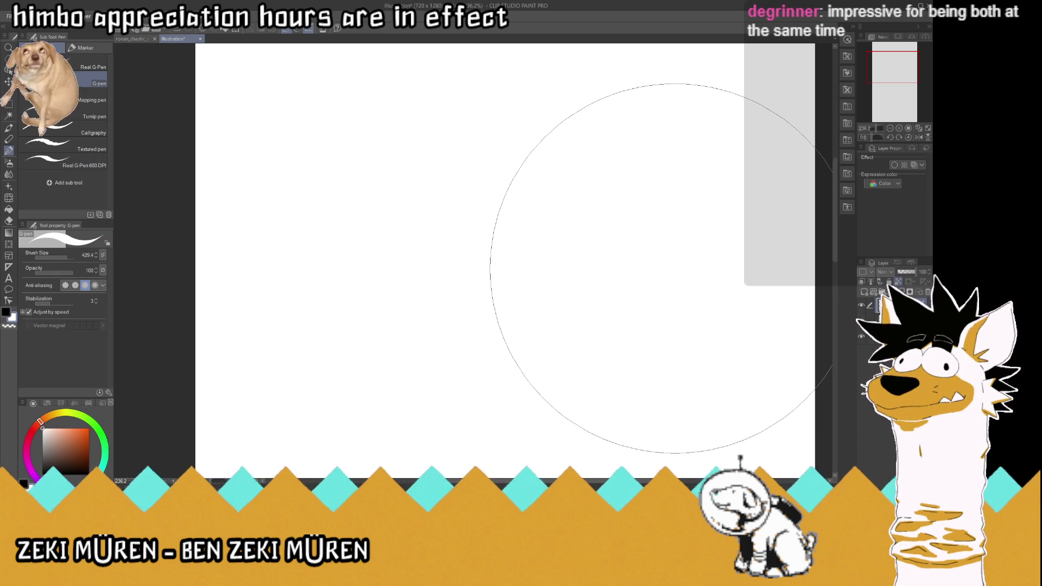
{"action": "left_click", "coordinate": [893, 164]}
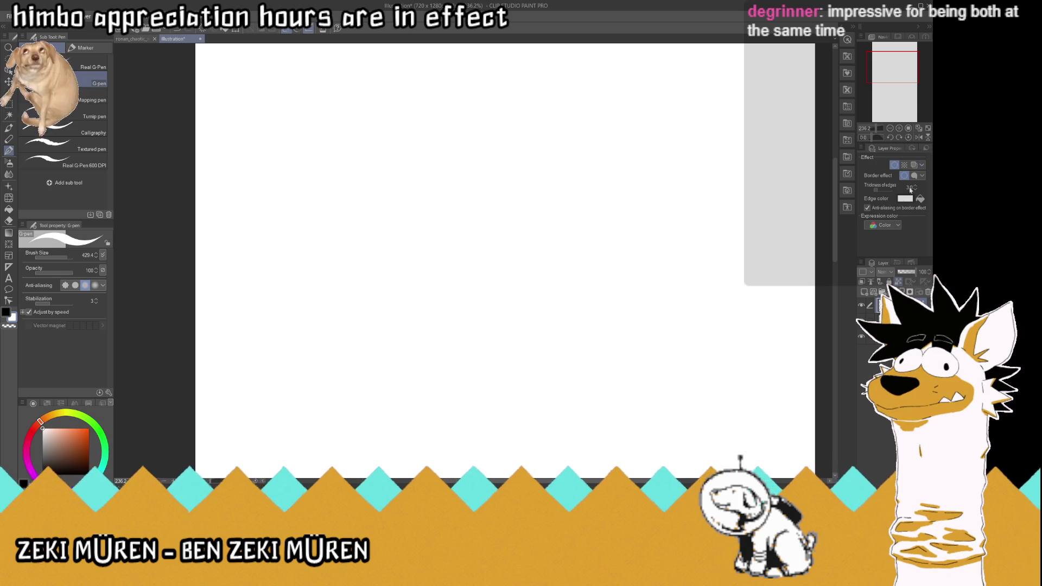
{"action": "left_click", "coordinate": [910, 187]}
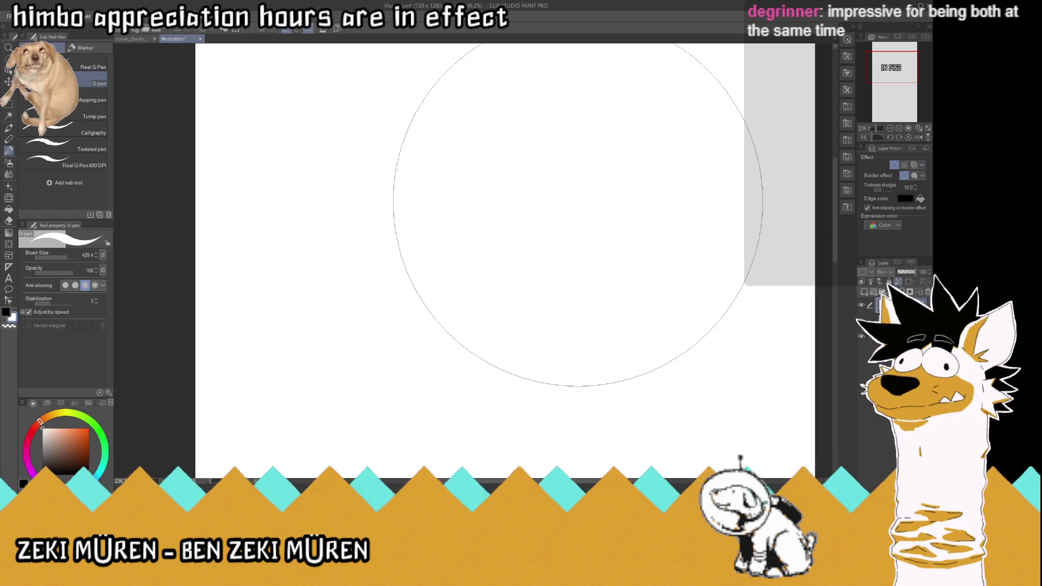
{"action": "key", "text": "Return"}
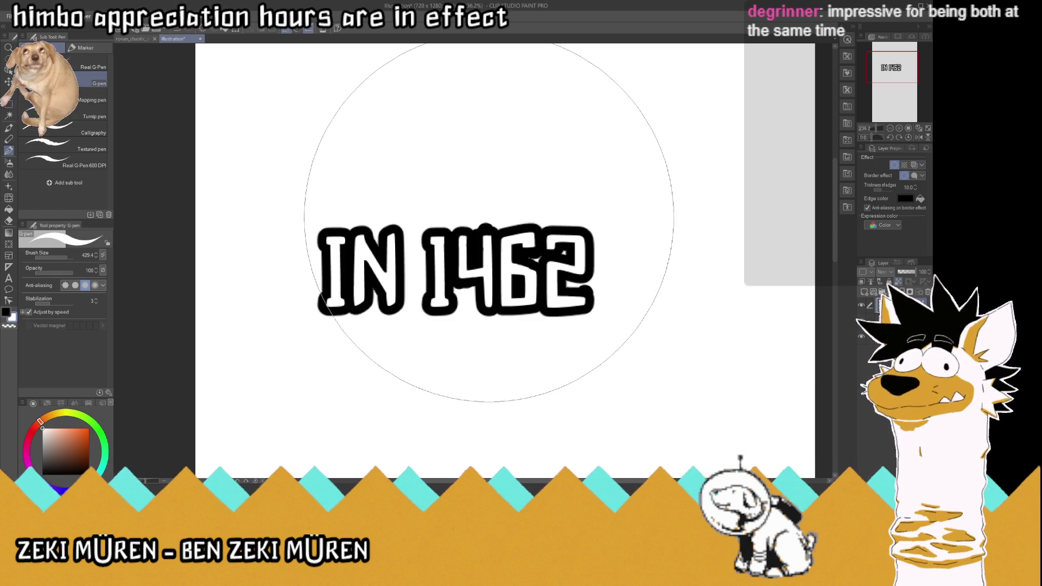
- Switch to the Hard eraser sub tool
{"action": "scroll", "coordinate": [488, 222], "scroll_direction": "up", "scroll_amount": 1}
{"action": "scroll", "coordinate": [542, 228], "scroll_direction": "up", "scroll_amount": 1}
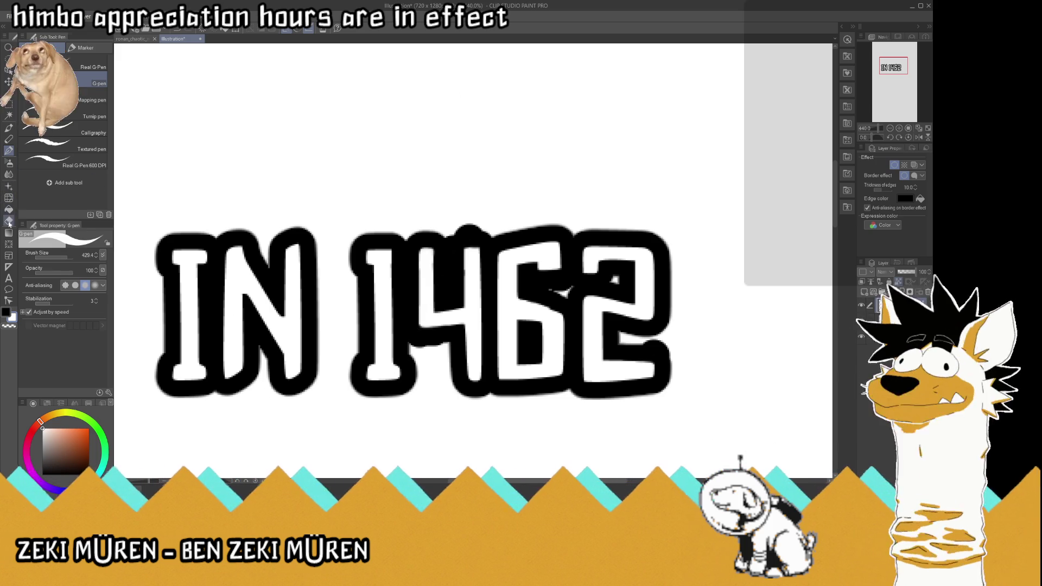
{"action": "left_click", "coordinate": [9, 220]}
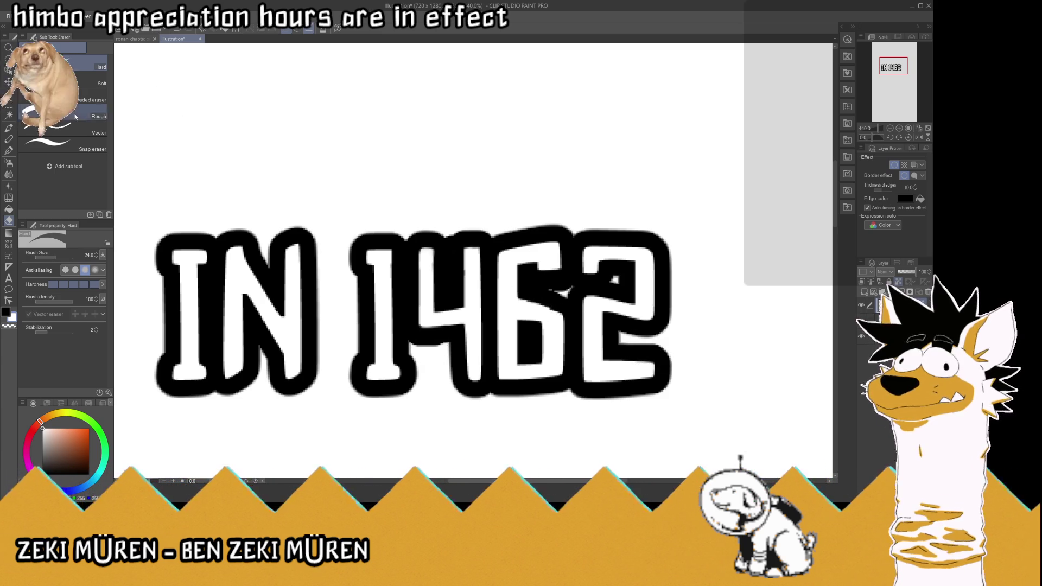
- Cancel a stray empty text entry and hide the white Paper layer behind IN 1462
{"action": "left_click", "coordinate": [8, 278]}
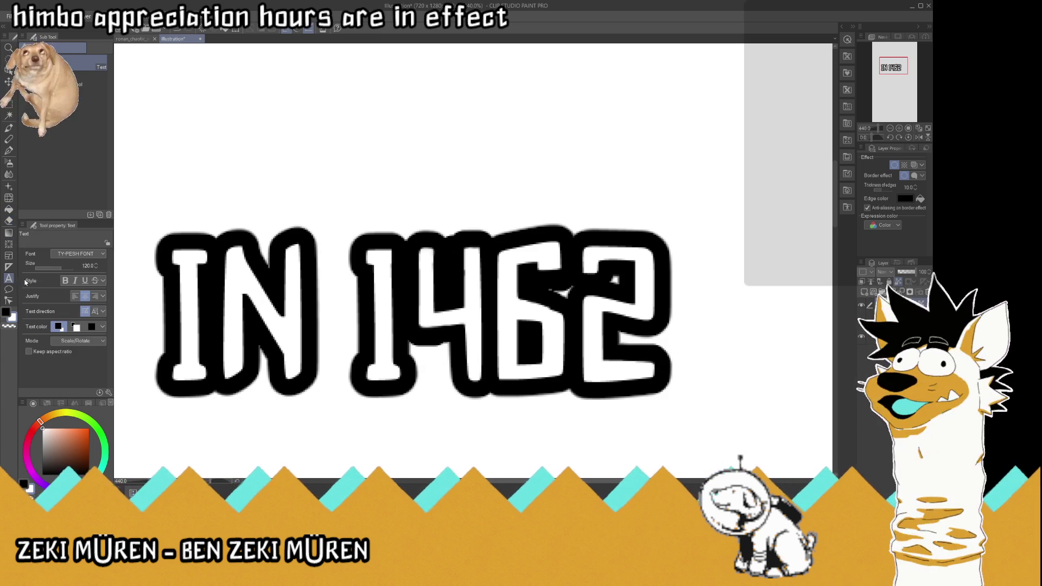
{"action": "left_click", "coordinate": [286, 309]}
{"action": "scroll", "coordinate": [323, 307], "scroll_direction": "down", "scroll_amount": 3}
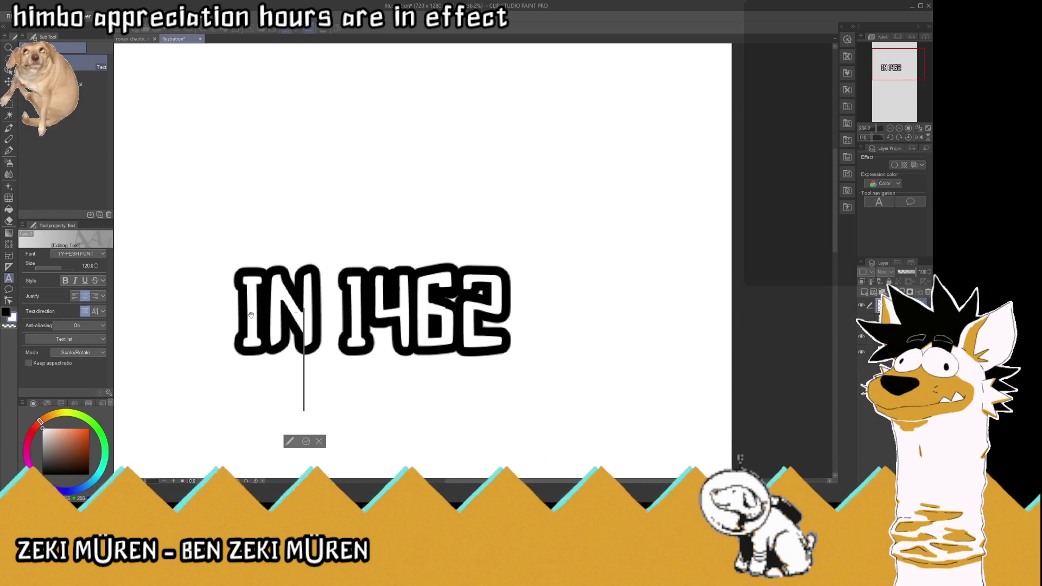
{"action": "key", "text": "Escape"}
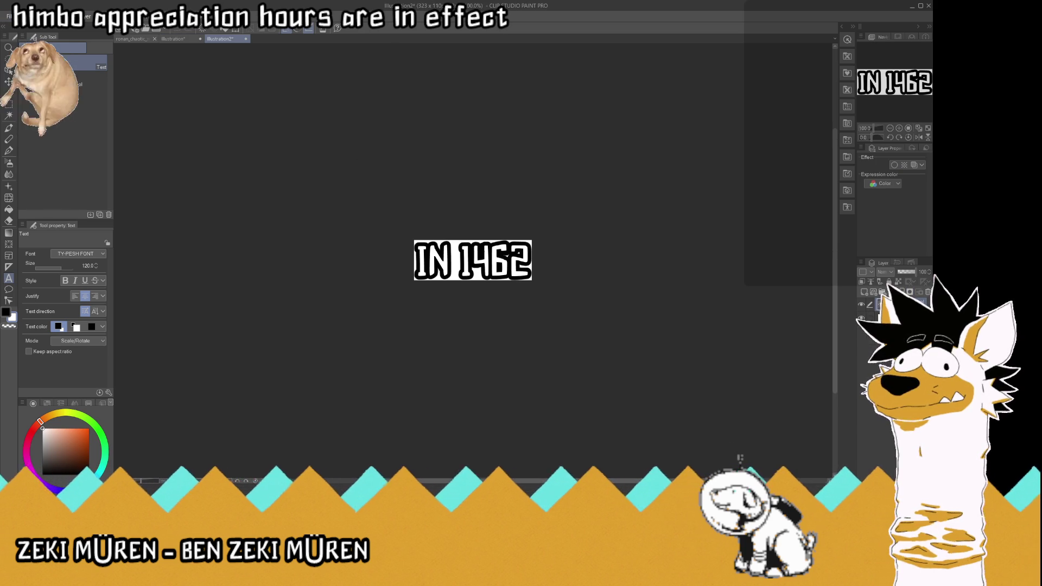
{"action": "left_click", "coordinate": [862, 318]}
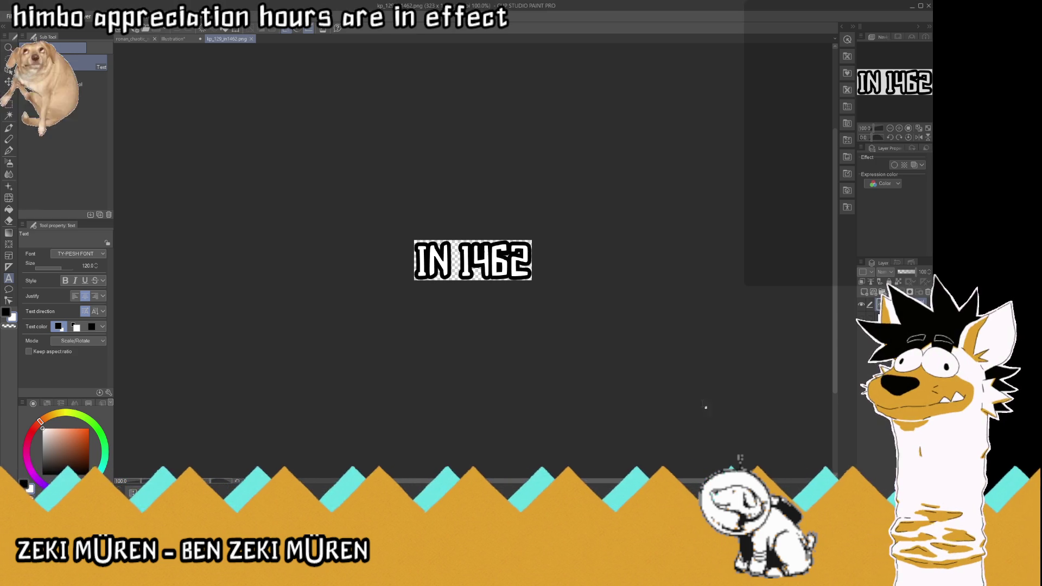
- On the Illustration canvas, hide the IN 1462 layer and fill the whole canvas grey
{"action": "left_click", "coordinate": [179, 39]}
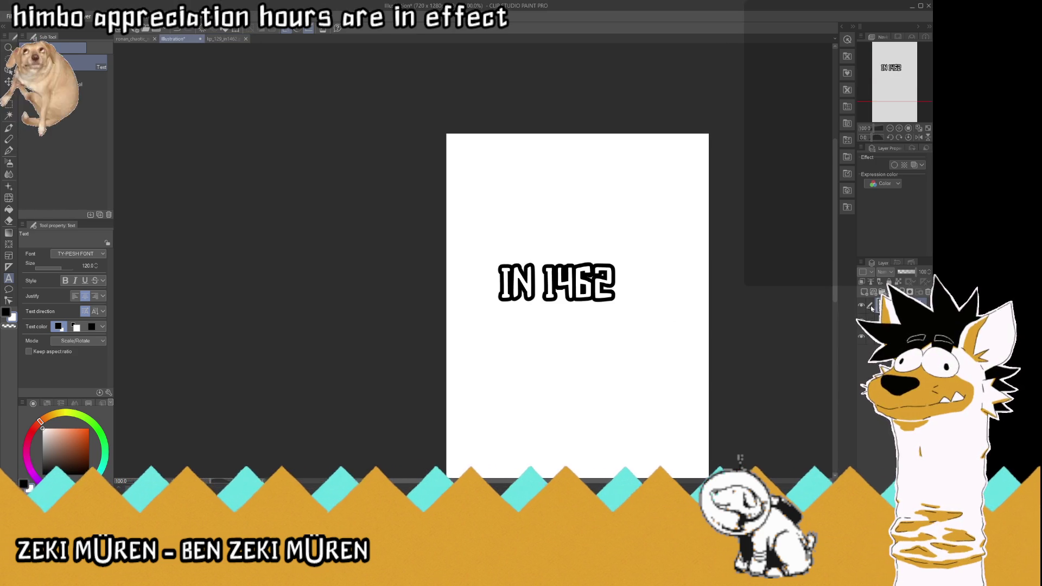
{"action": "key", "text": "Delete"}
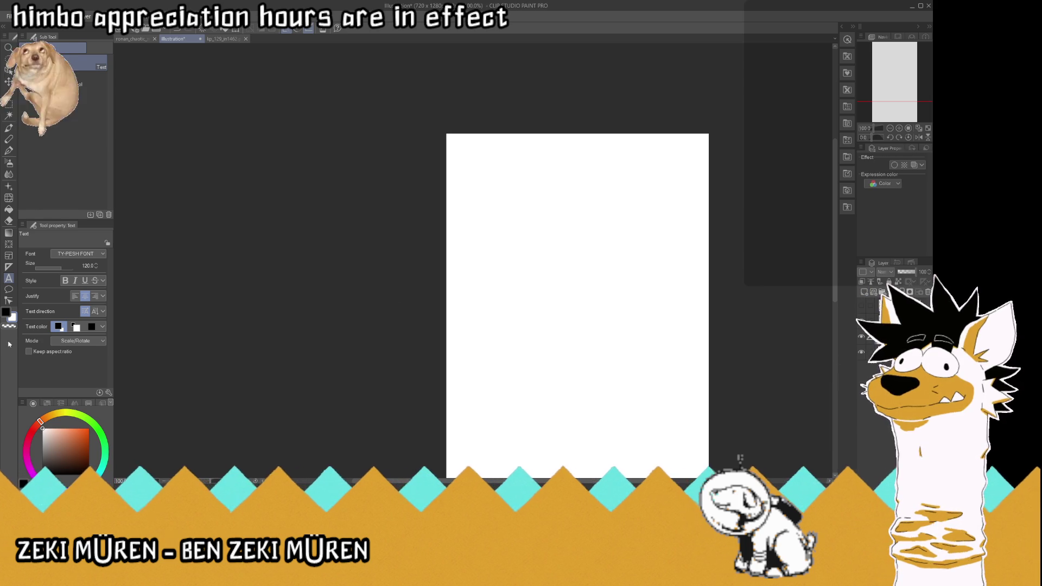
{"action": "left_click", "coordinate": [12, 318]}
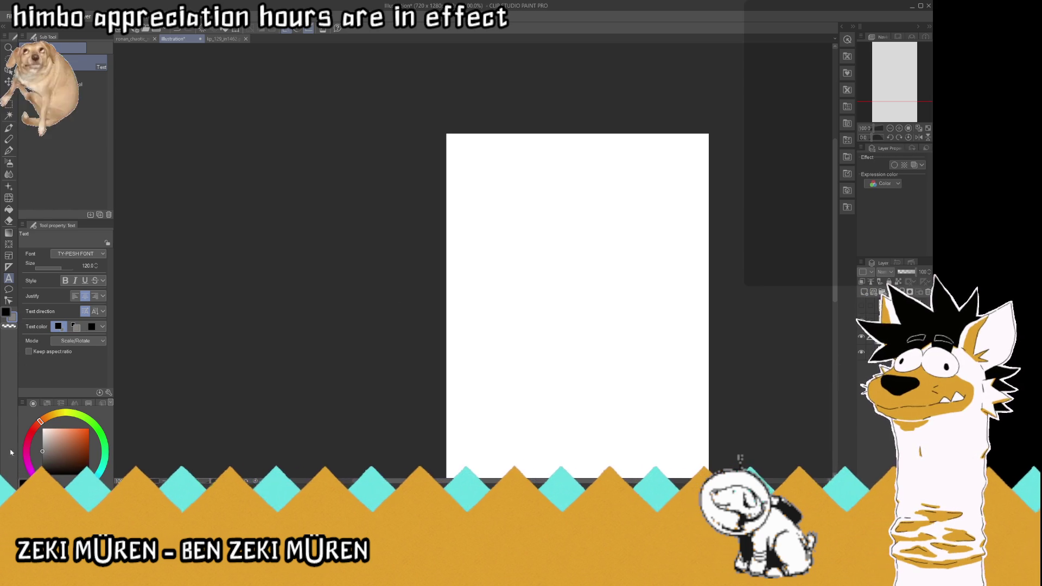
{"action": "left_click", "coordinate": [9, 209]}
{"action": "left_click", "coordinate": [609, 258]}
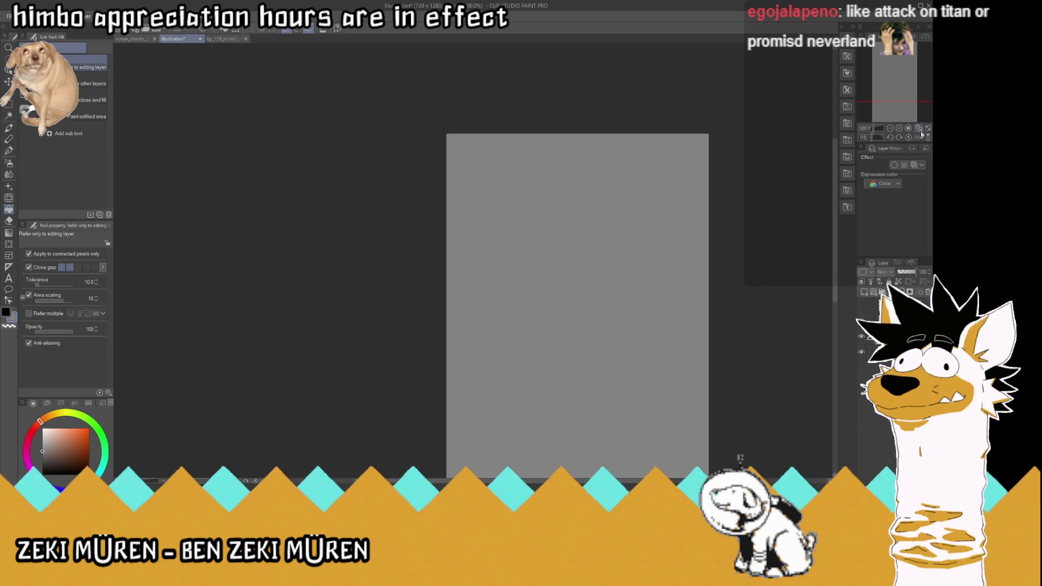
{"action": "left_click", "coordinate": [918, 128]}
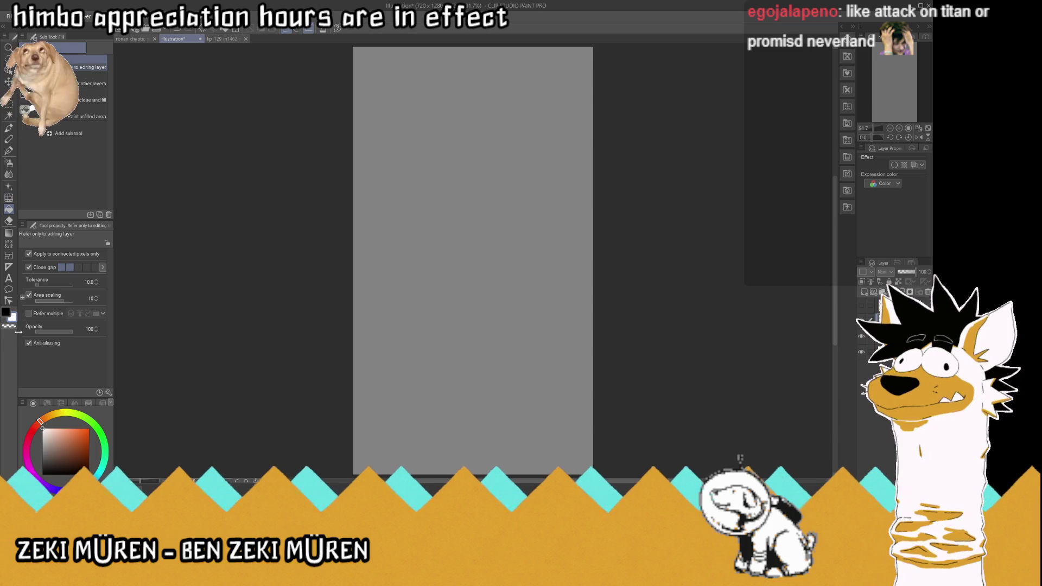
{"action": "left_click", "coordinate": [8, 277]}
- Type 'SULTAN' and 'MEHMED II' on two lines near the top and position the text
{"action": "left_click", "coordinate": [446, 144]}
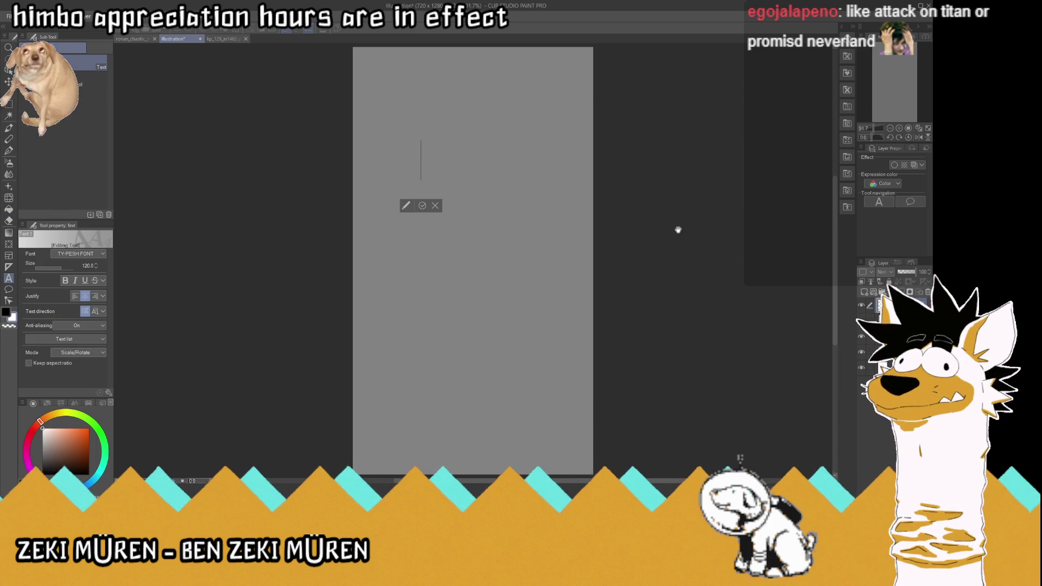
{"action": "type", "text": "SULTAN"}
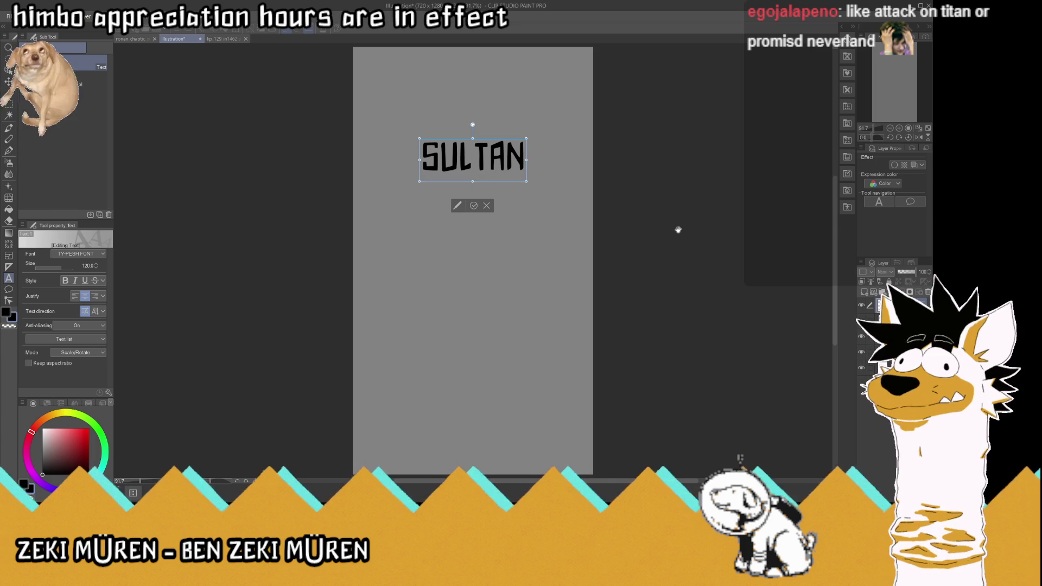
{"action": "key", "text": "Return"}
{"action": "type", "text": "MEHMED"}
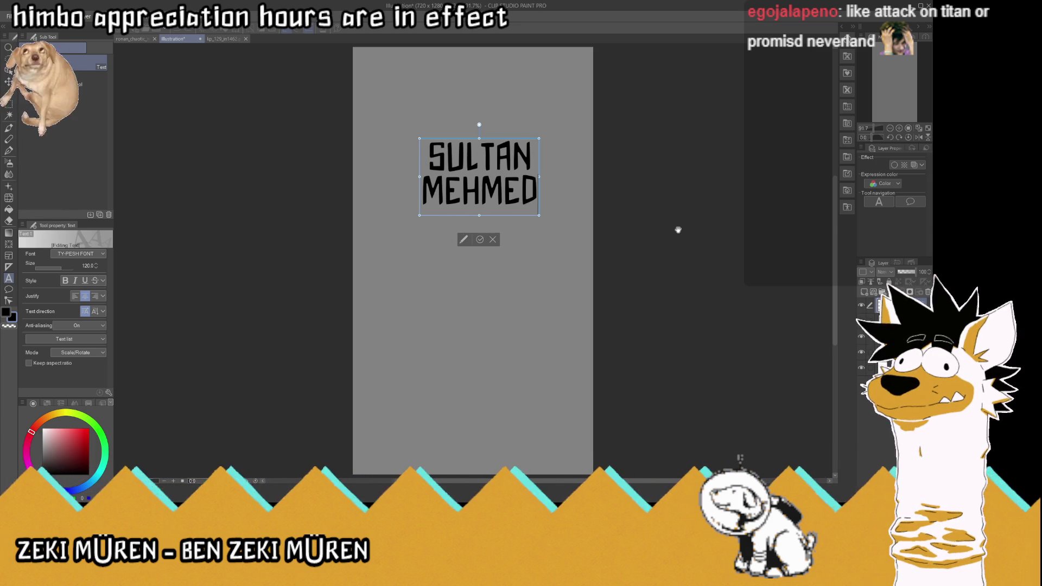
{"action": "type", "text": " II"}
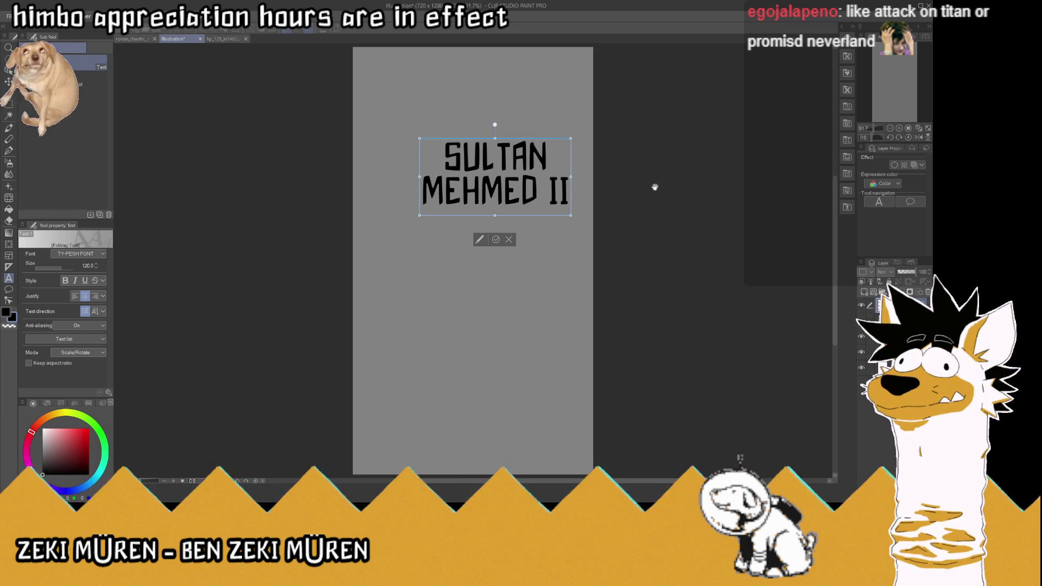
{"action": "type", "text": "k"}
{"action": "mouse_move", "coordinate": [554, 191]}
{"action": "left_mouse_down"}
{"action": "mouse_move", "coordinate": [484, 208]}
{"action": "mouse_move", "coordinate": [525, 209]}
{"action": "left_mouse_up"}
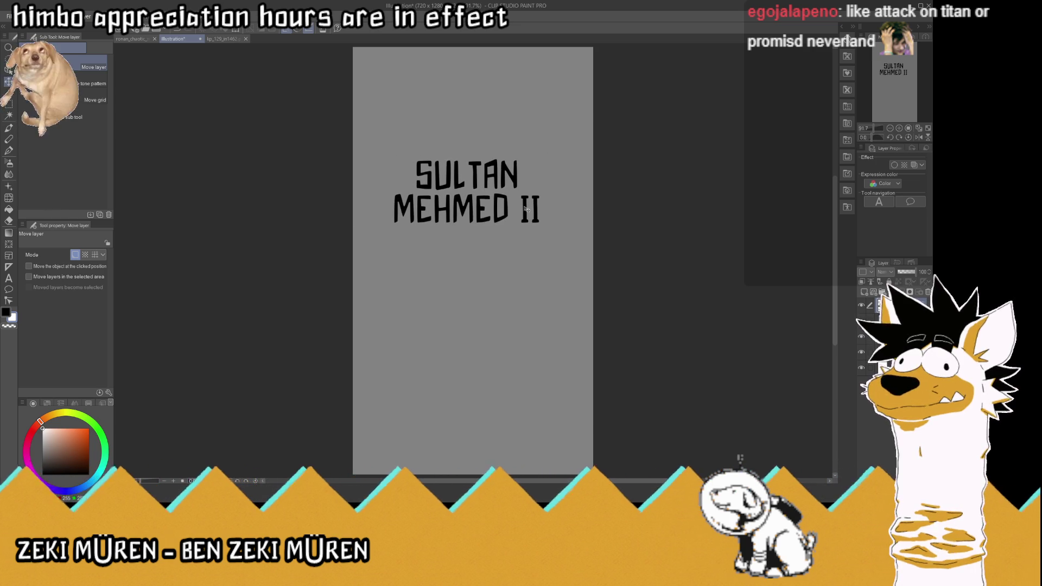
{"action": "left_click_drag", "start_coordinate": [525, 209], "coordinate": [536, 219]}
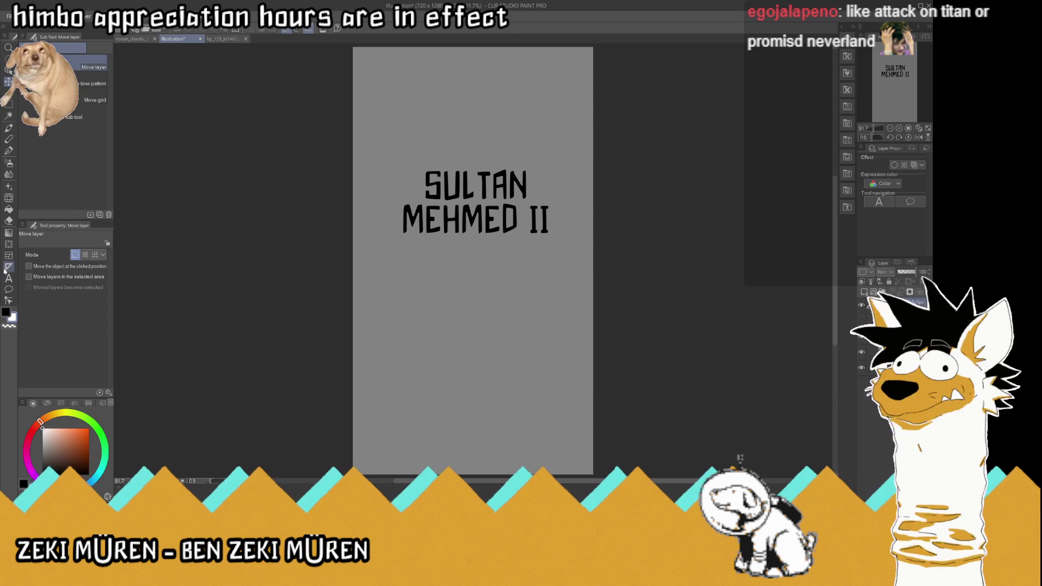
{"action": "key", "text": "t"}
- Make the caption text white with a black border of thickness 10
{"action": "left_click", "coordinate": [545, 226]}
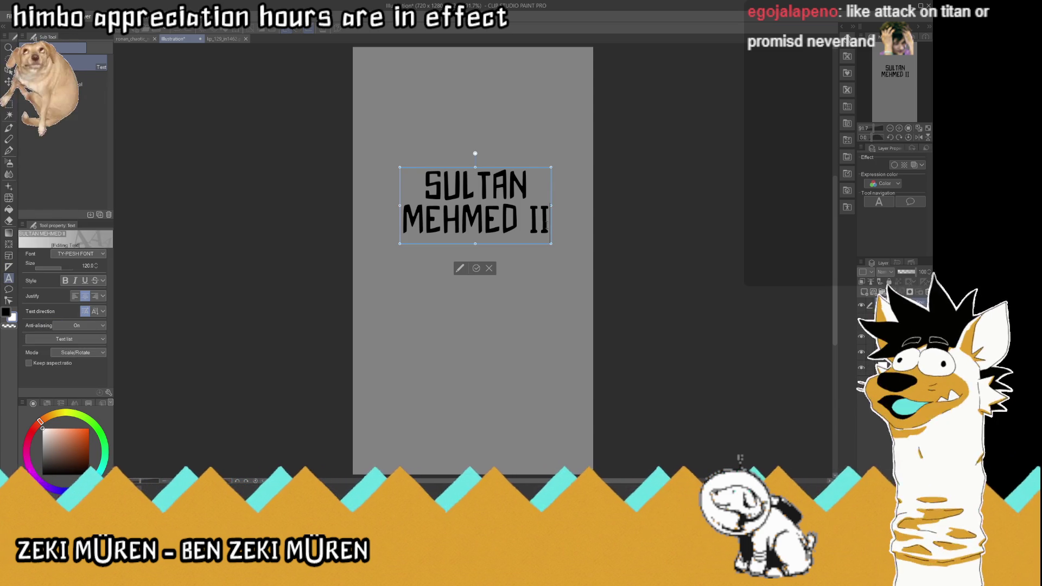
{"action": "key", "text": "ctrl+a"}
{"action": "left_click", "coordinate": [12, 317]}
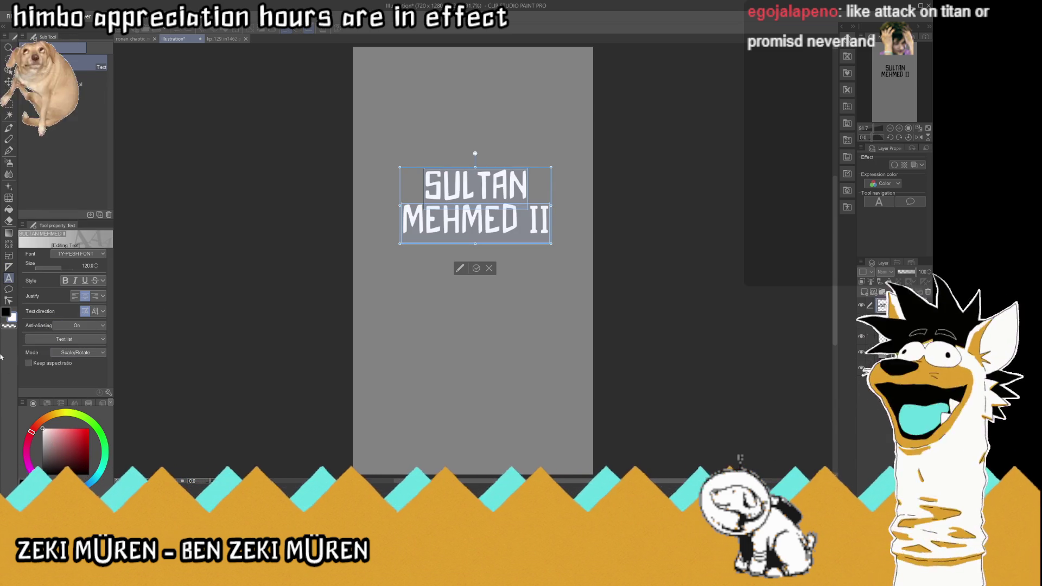
{"action": "left_click", "coordinate": [476, 268]}
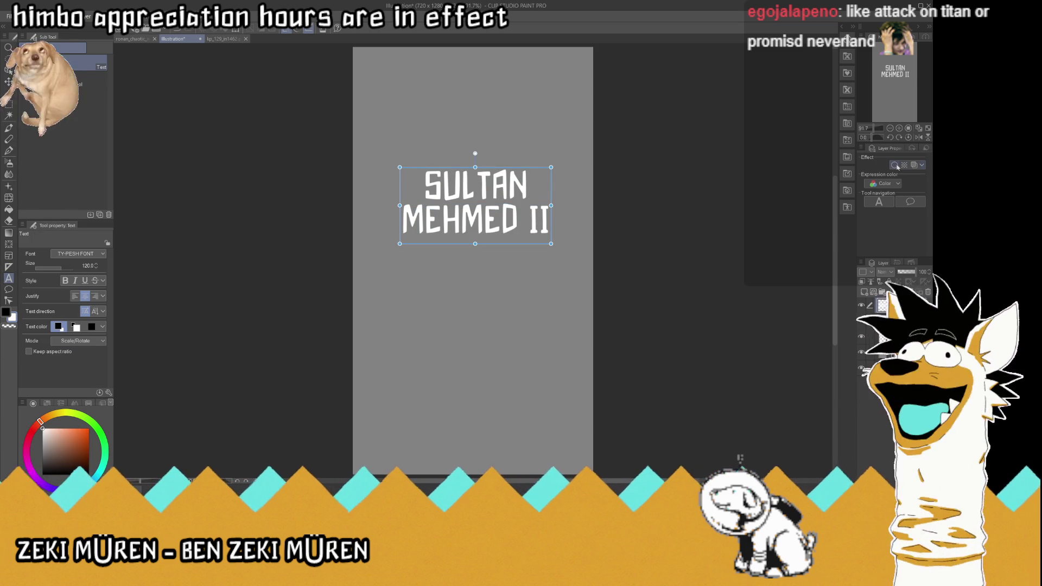
{"action": "left_click", "coordinate": [896, 165]}
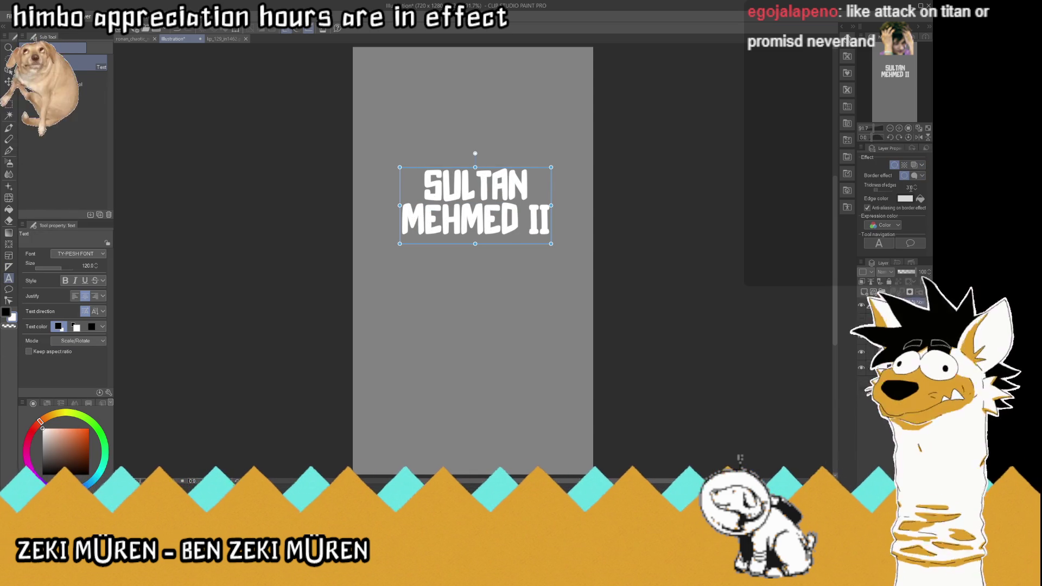
{"action": "double_click", "coordinate": [910, 188]}
{"action": "type", "text": "10"}
{"action": "key", "text": "Return"}
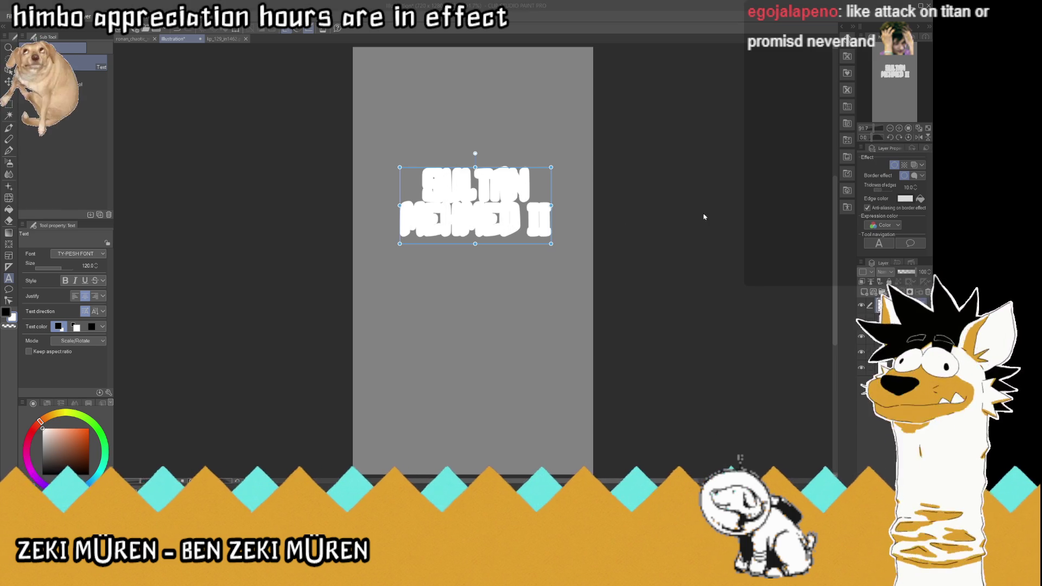
{"action": "key", "text": "Return"}
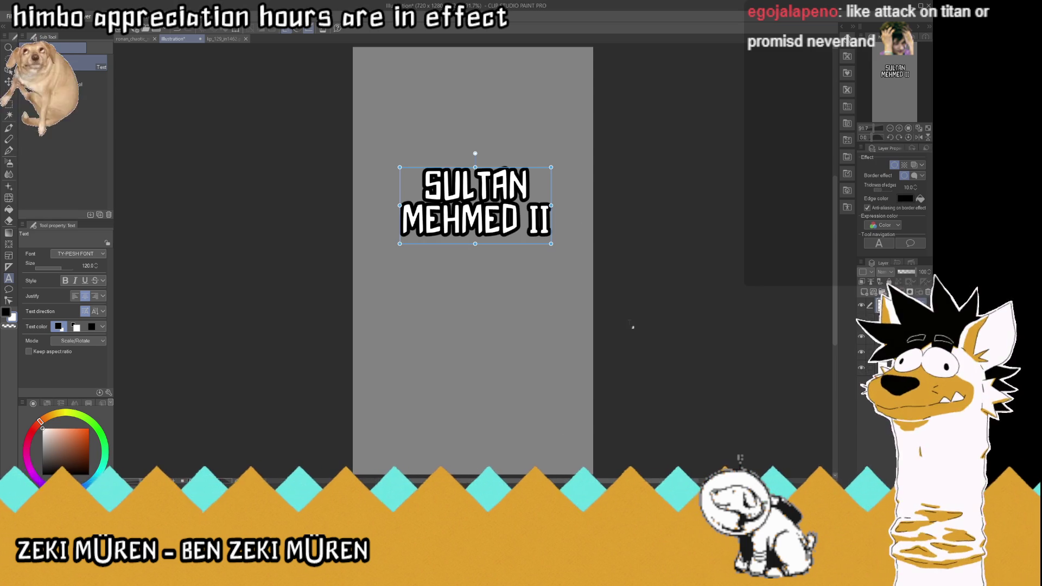
{"action": "key", "text": "k"}
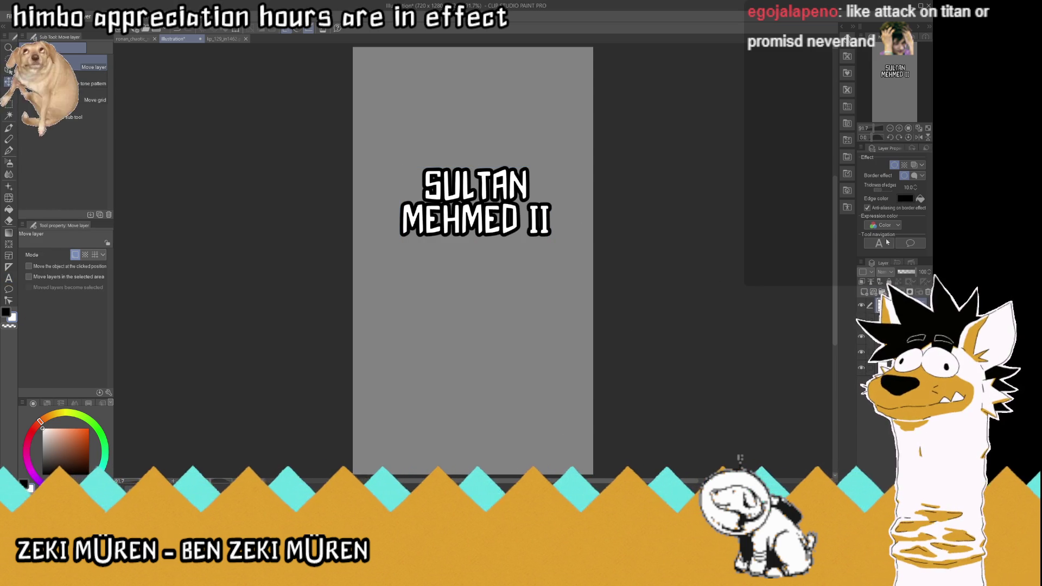
- Copy the SULTAN MEHMED II caption to a cropped new canvas with the paper hidden
{"action": "left_click", "coordinate": [897, 284]}
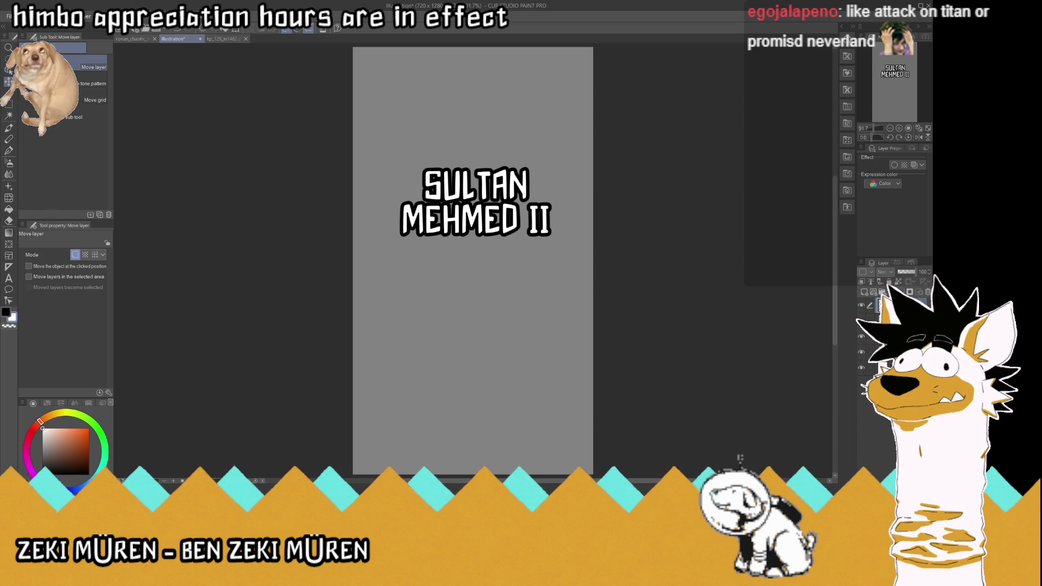
{"action": "key", "text": "ctrl+shift+v"}
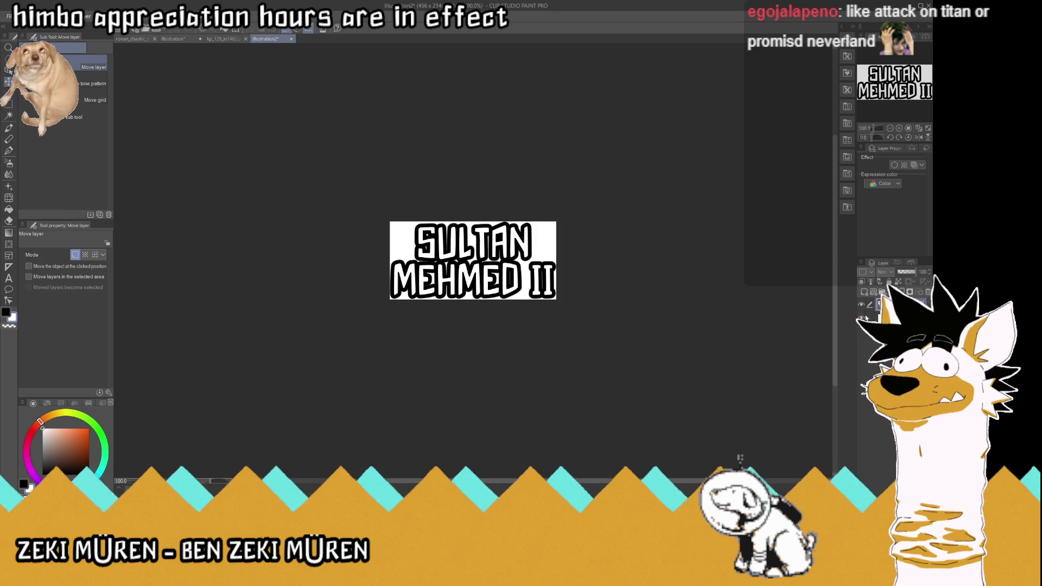
{"action": "left_click", "coordinate": [863, 318]}
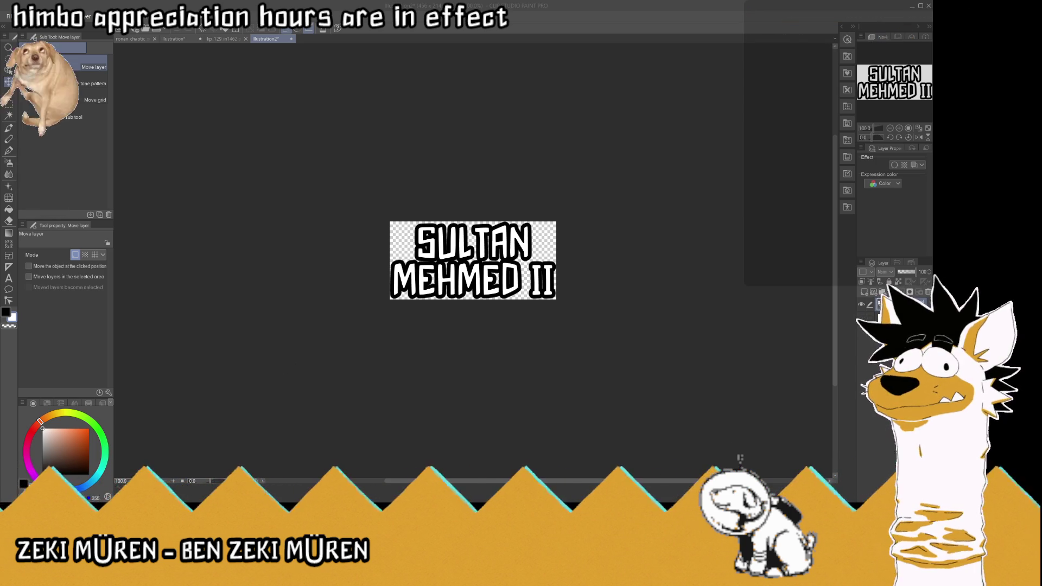
- Close the IN 1462 and SULTAN MEHMED II caption files
{"action": "left_click", "coordinate": [217, 40]}
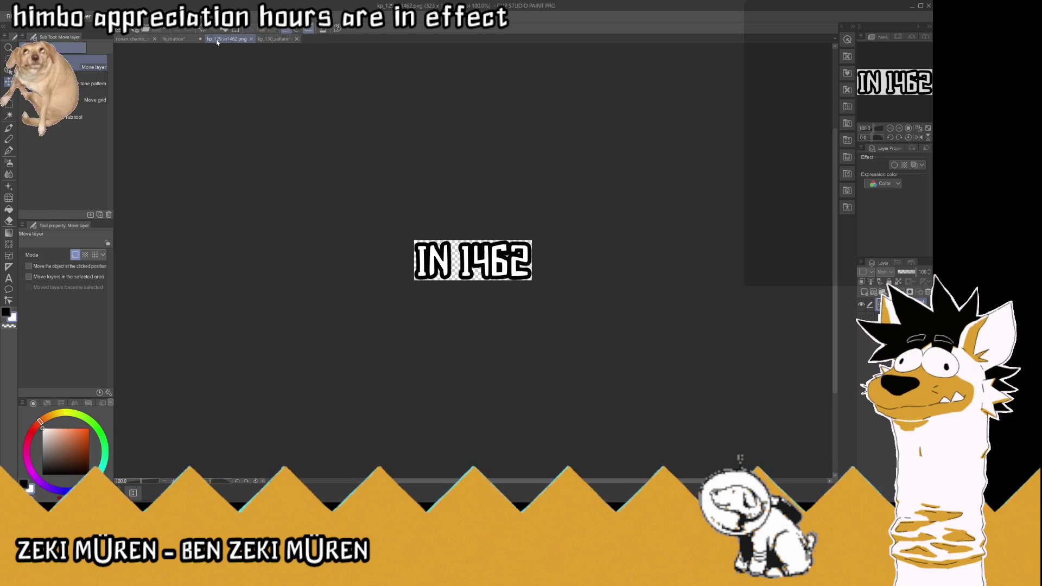
{"action": "left_click", "coordinate": [251, 39]}
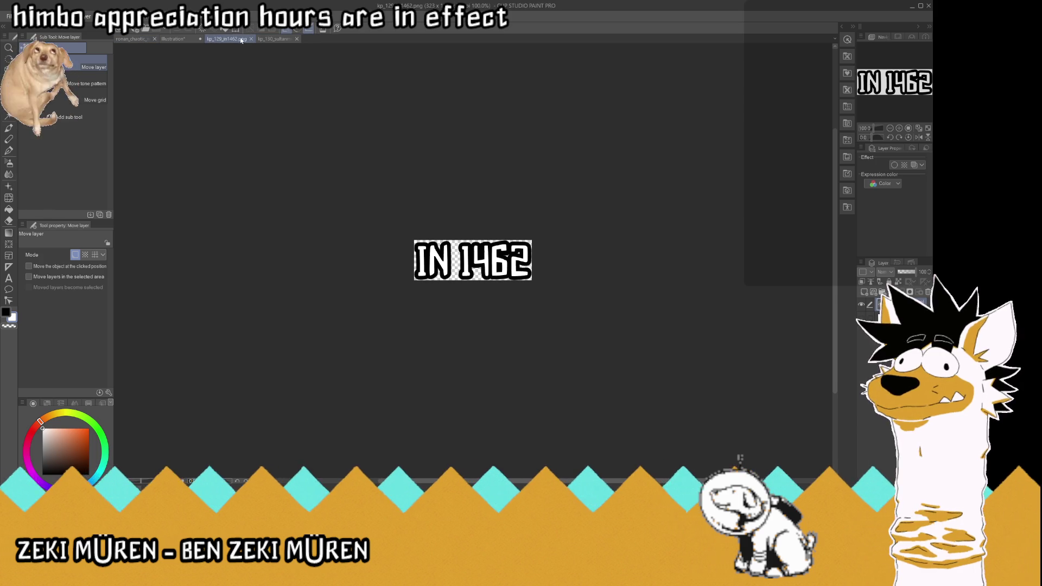
{"action": "left_click", "coordinate": [270, 39]}
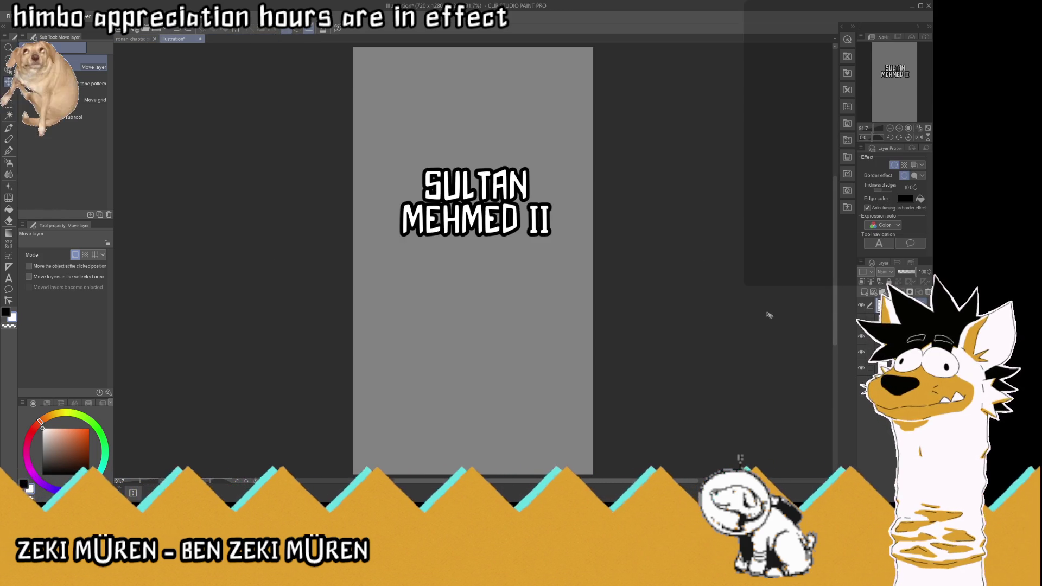
{"action": "left_click", "coordinate": [9, 278]}
- Replace the caption with 'BEGAN A' and 'CAMPAIGN' on two lines and confirm it
{"action": "left_click", "coordinate": [483, 190]}
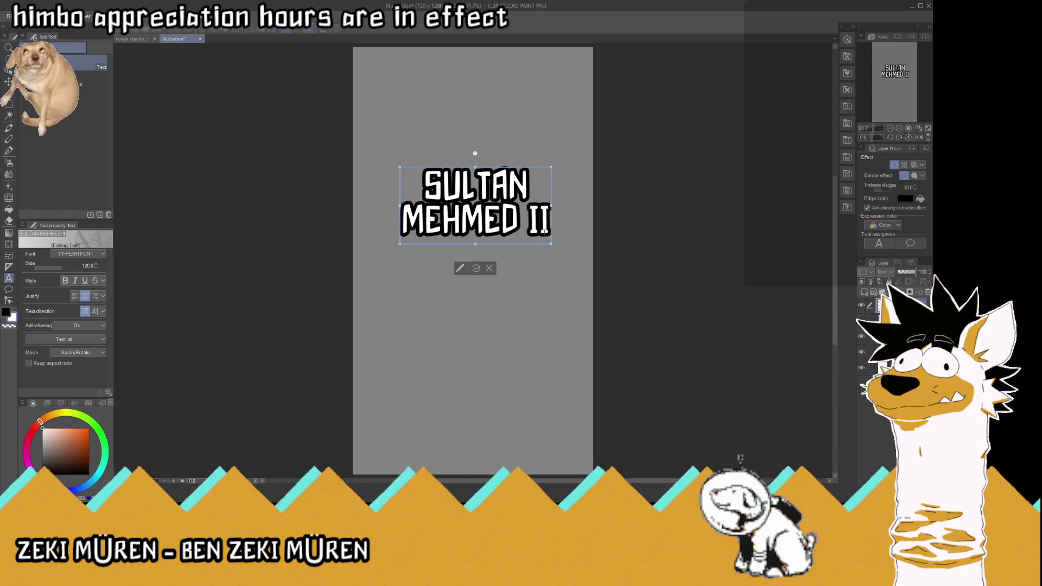
{"action": "key", "text": "ctrl+a"}
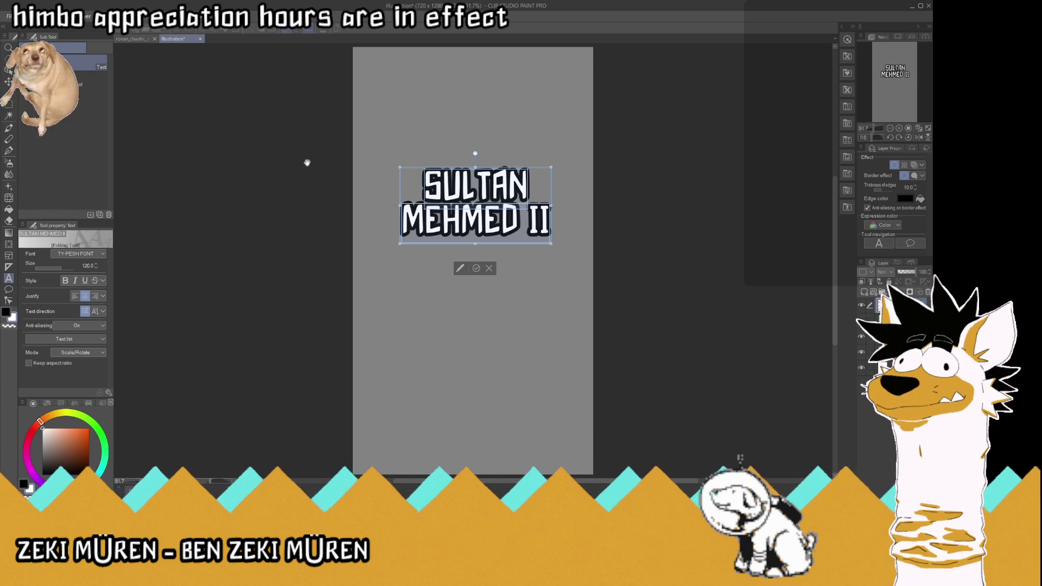
{"action": "type", "text": "BEGAN A"}
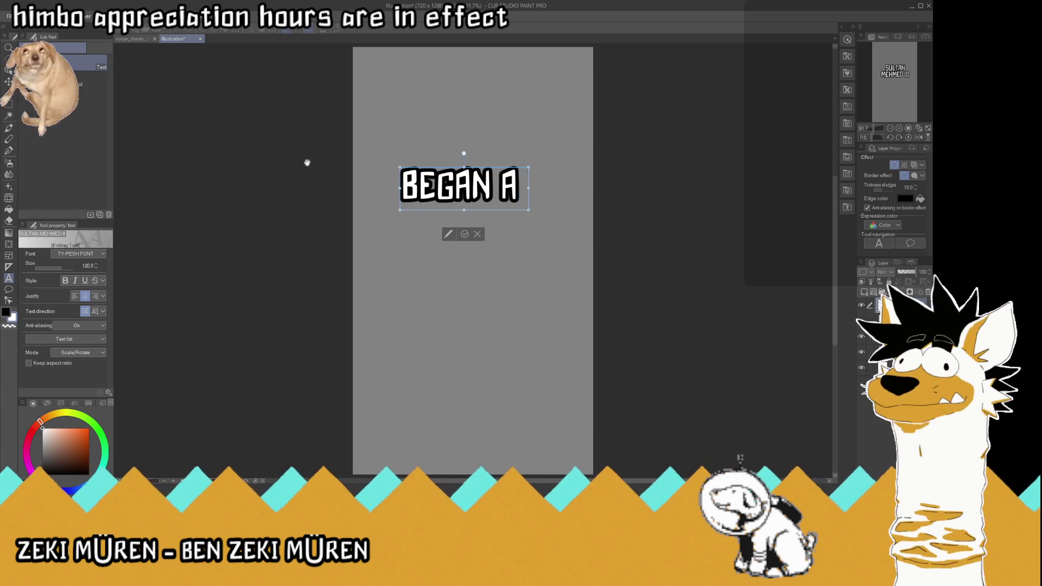
{"action": "key", "text": "Return"}
{"action": "type", "text": "CAMP"}
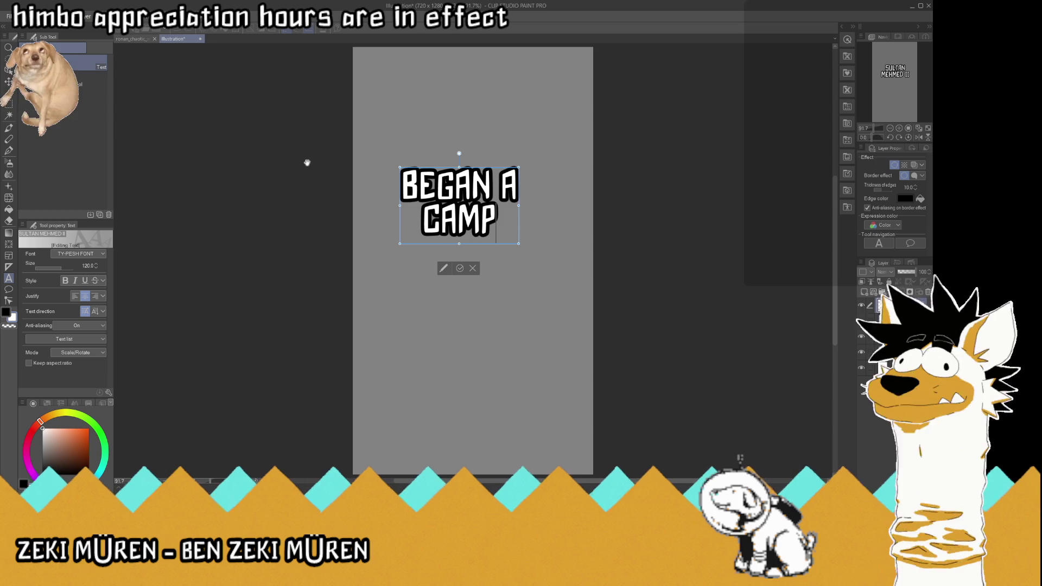
{"action": "type", "text": "AIGN"}
{"action": "key", "text": "BackSpace"}
{"action": "type", "text": "GN"}
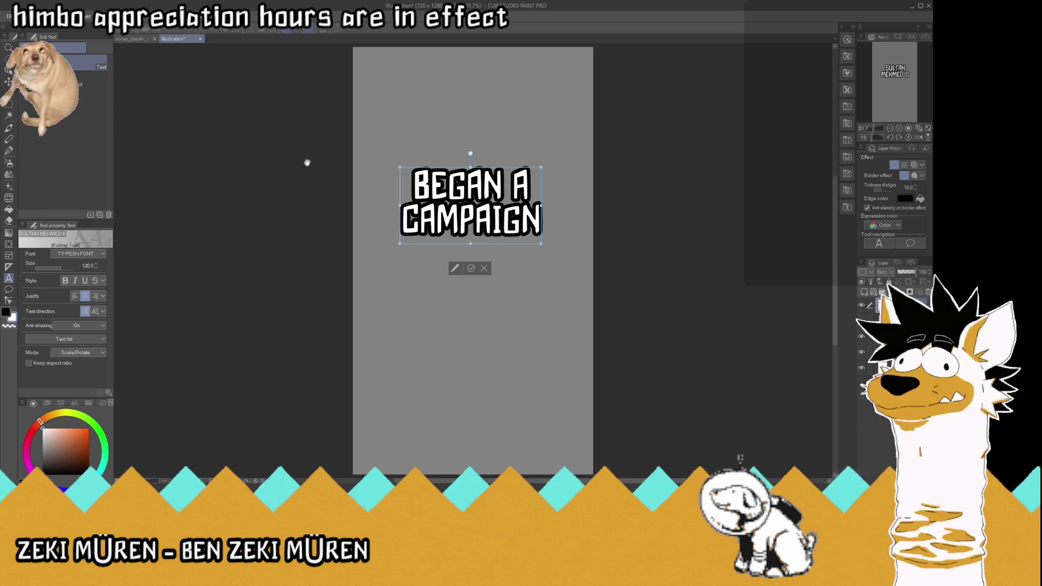
{"action": "left_click", "coordinate": [471, 268]}
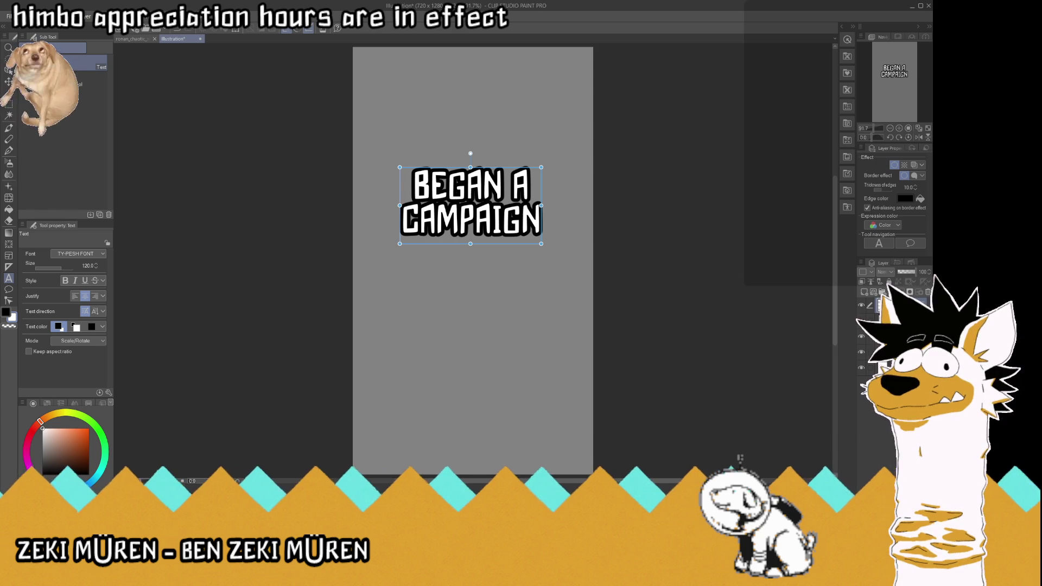
{"action": "left_click", "coordinate": [879, 336]}
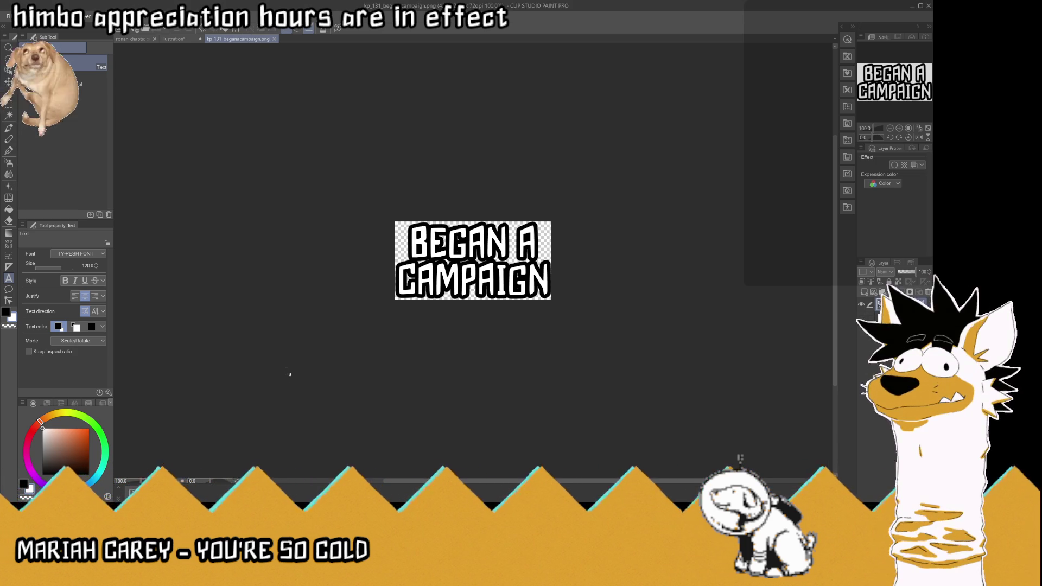
- Close the exported kp_131_beganacampaign.png file
{"action": "left_click", "coordinate": [272, 38]}
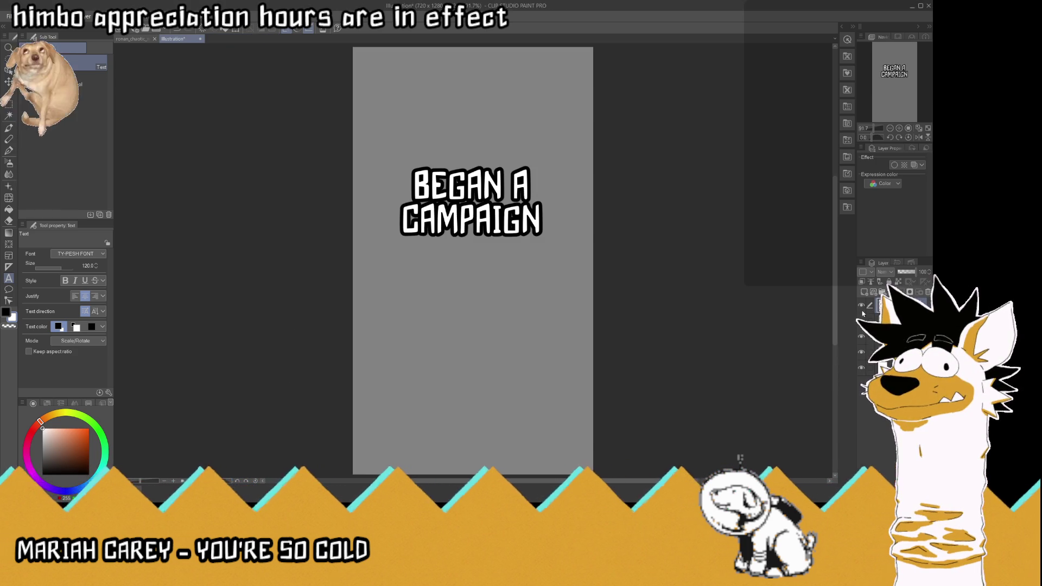
- Retype the caption as 'TO OVERTHROW' and 'THIS VOIVODE' and centre it horizontally
{"action": "left_click", "coordinate": [470, 203]}
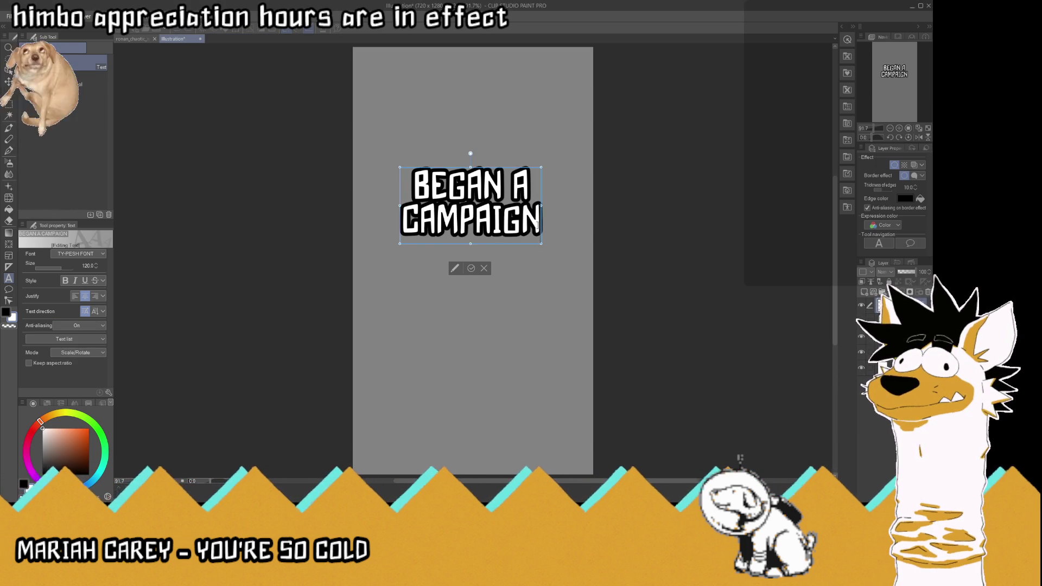
{"action": "key", "text": "ctrl+a"}
{"action": "type", "text": "TO"}
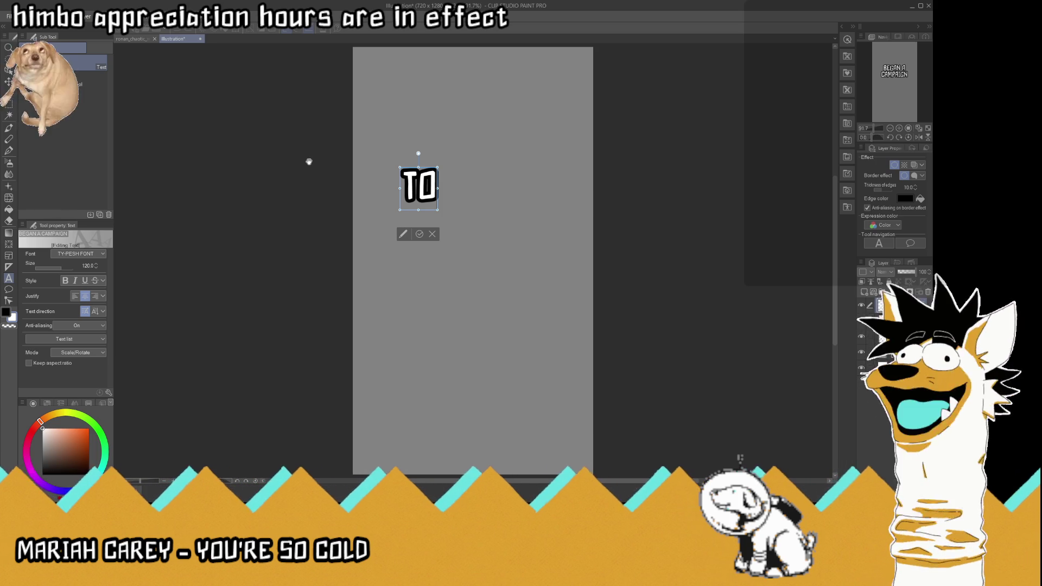
{"action": "type", "text": " OVER"}
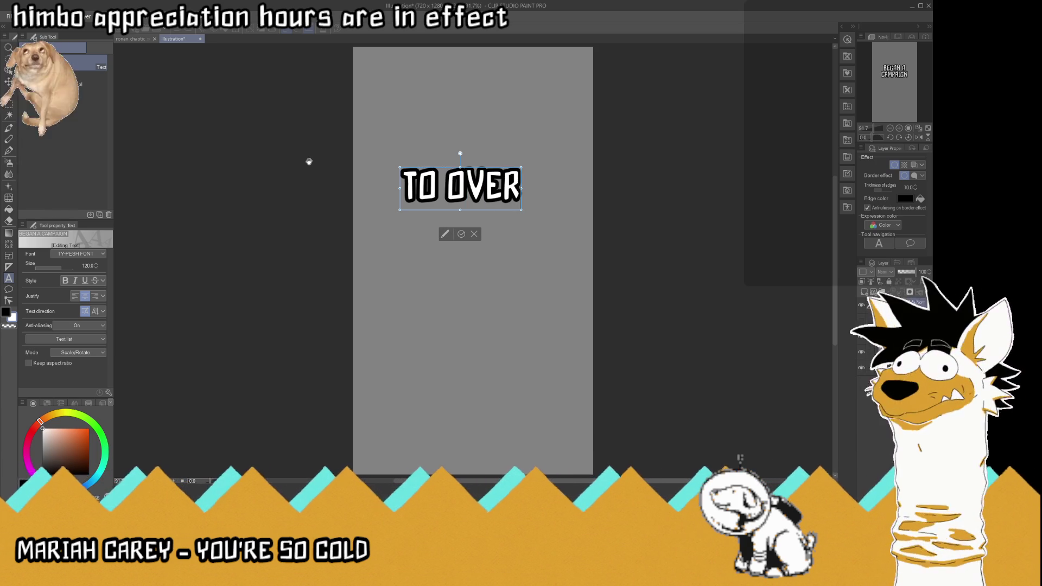
{"action": "type", "text": "THRO"}
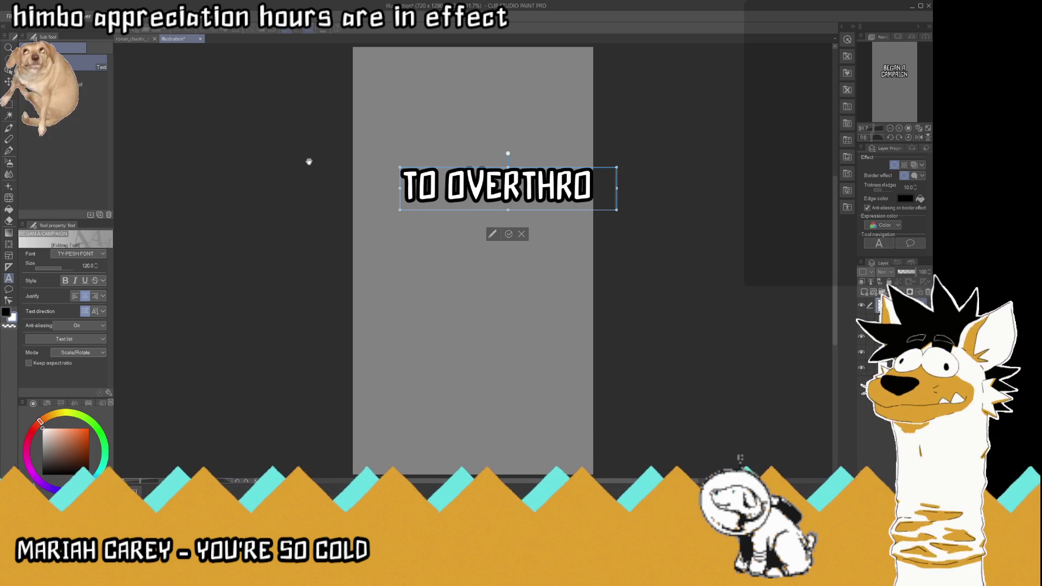
{"action": "key", "text": "Return"}
{"action": "type", "text": "THIS"}
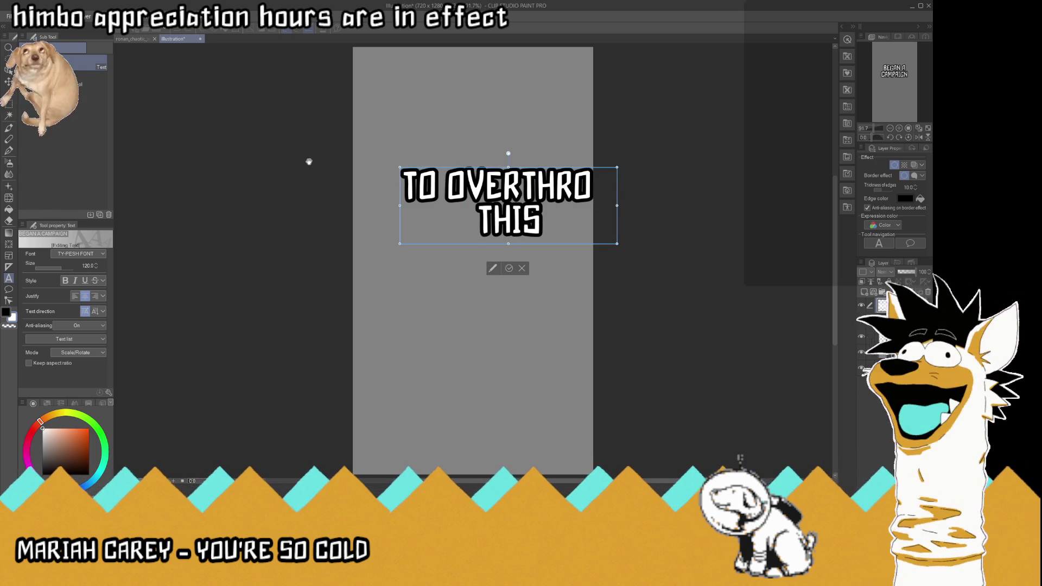
{"action": "type", "text": " VOIVODE"}
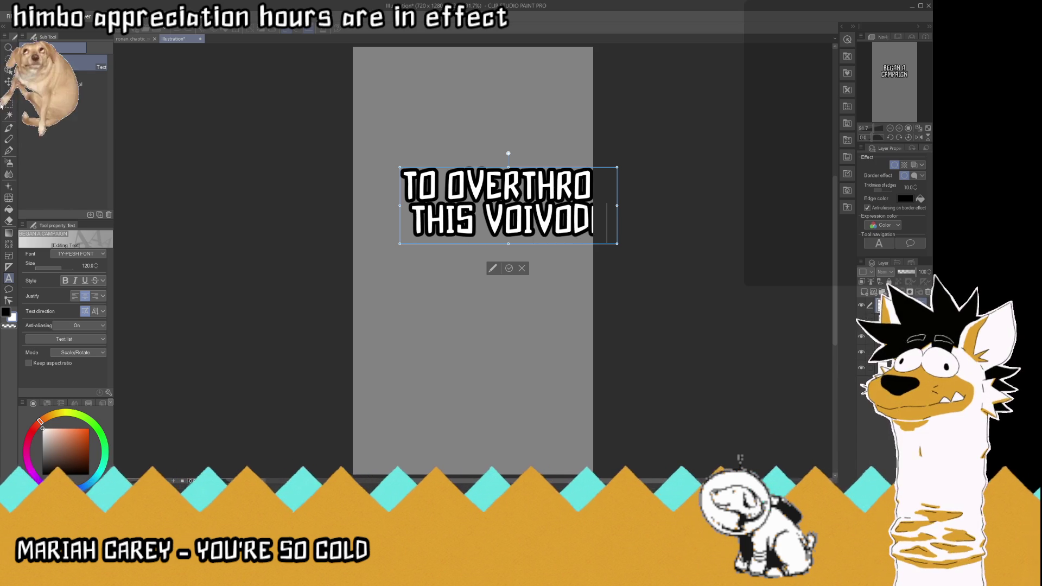
{"action": "left_click", "coordinate": [9, 81]}
{"action": "left_click_drag", "start_coordinate": [535, 212], "coordinate": [502, 212]}
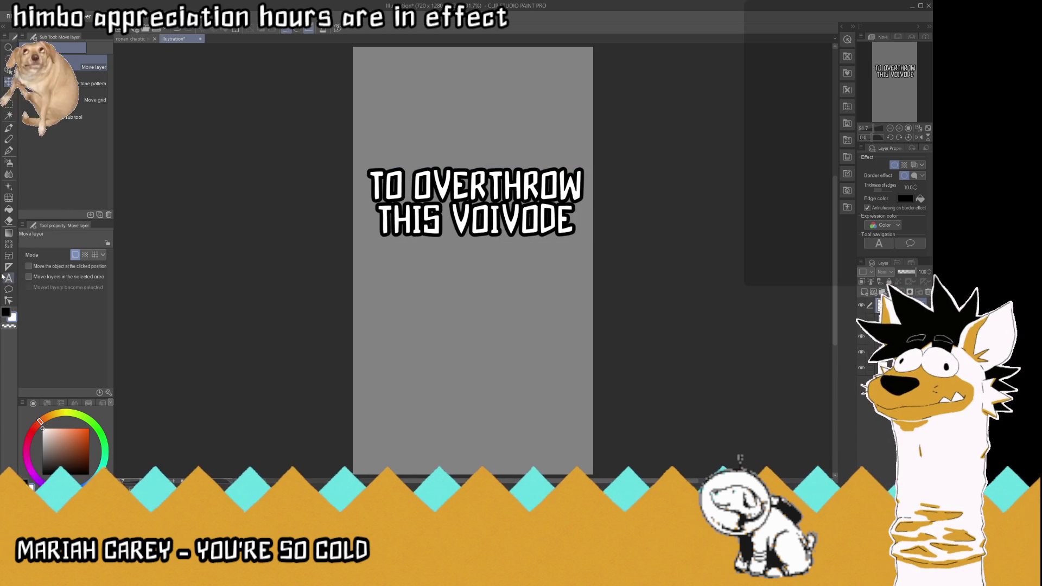
- Add a third line 'OF WALLACHIA' and confirm the caption
{"action": "key", "text": "t"}
{"action": "left_click", "coordinate": [573, 219]}
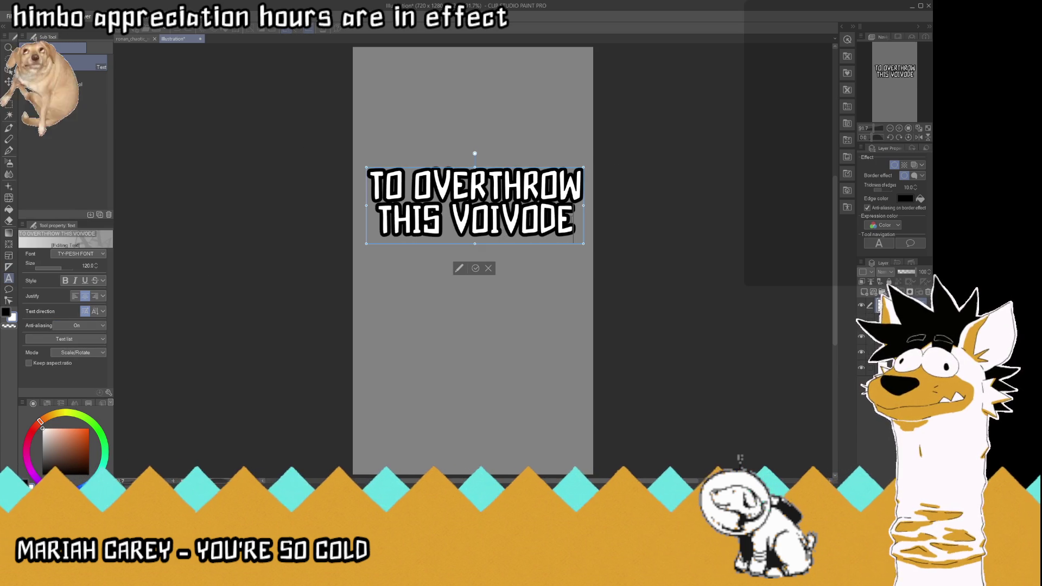
{"action": "key", "text": "Return"}
{"action": "type", "text": "OF WALLACHIA"}
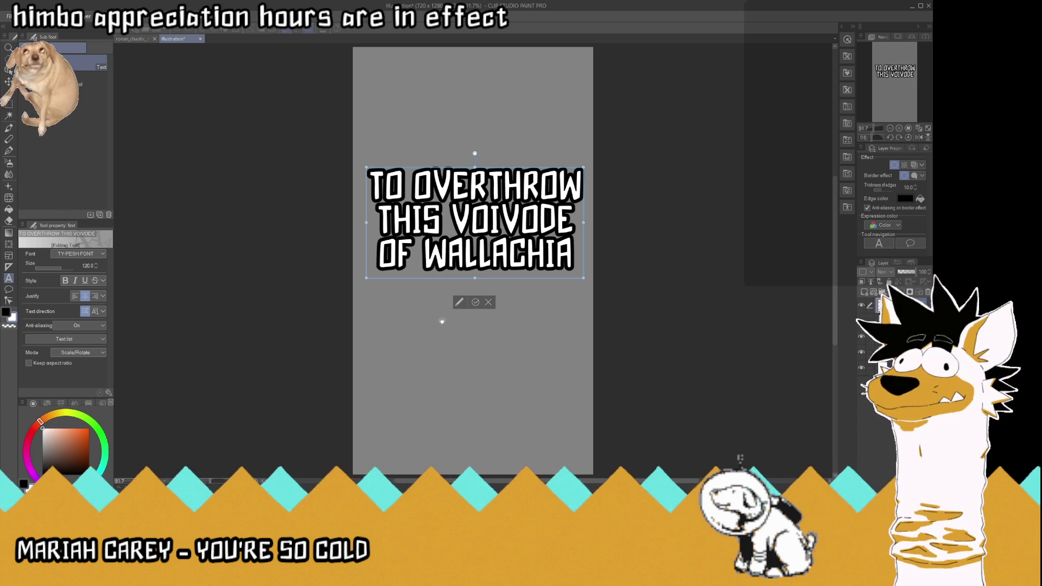
{"action": "left_click", "coordinate": [476, 302]}
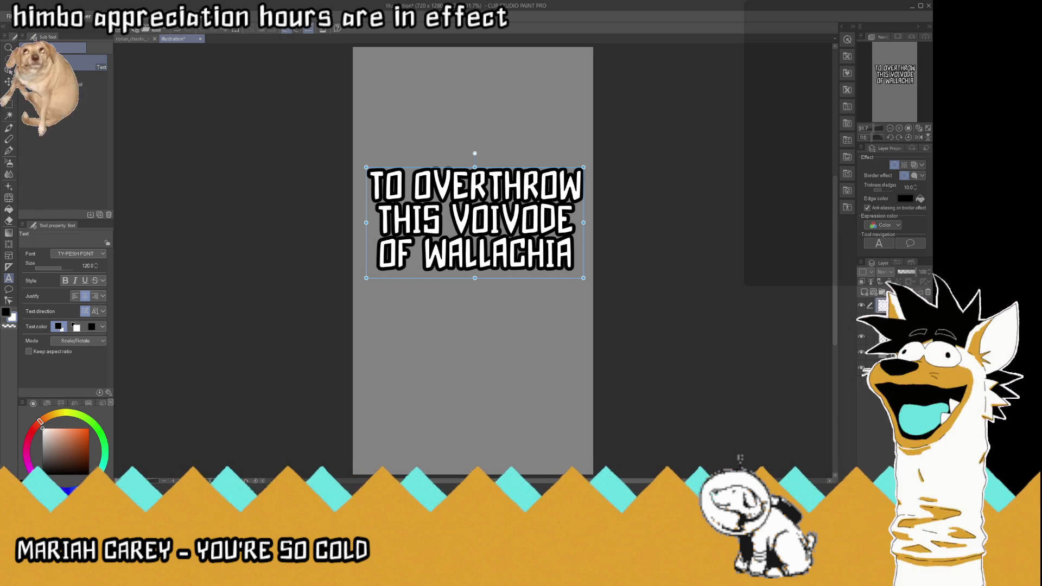
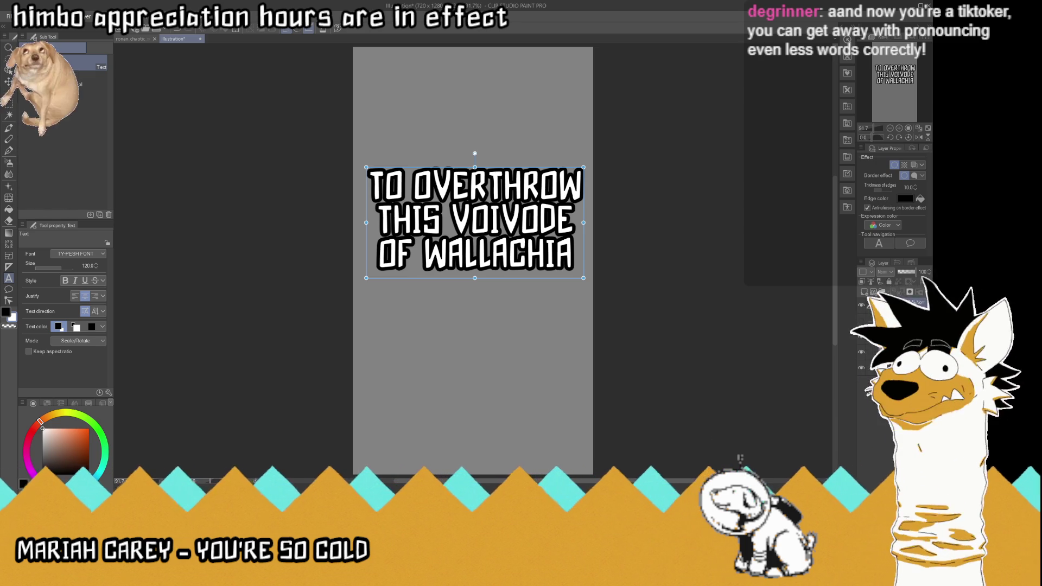
- Hide the Paper layer and export the TO OVERTHROW THIS VOIVODE OF WALLACHIA caption as a transparent PNG
{"action": "key", "text": "Escape"}
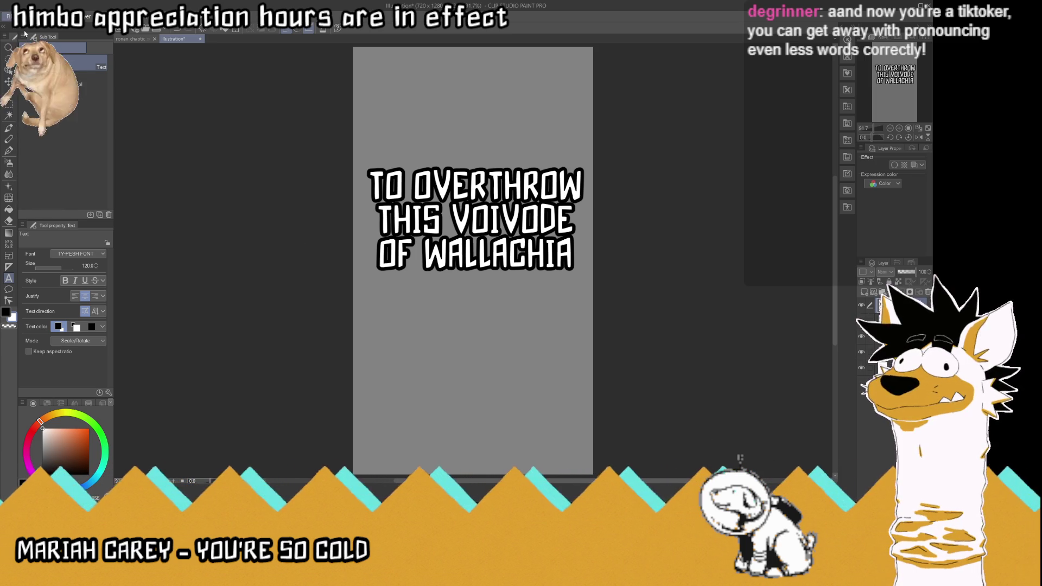
{"action": "left_click", "coordinate": [862, 319]}
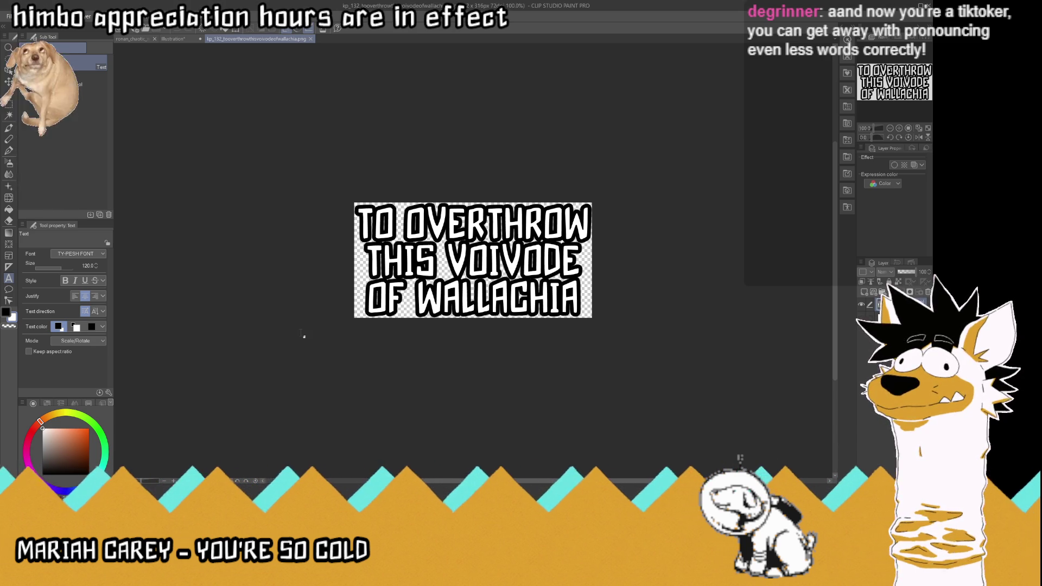
{"action": "left_click", "coordinate": [311, 38]}
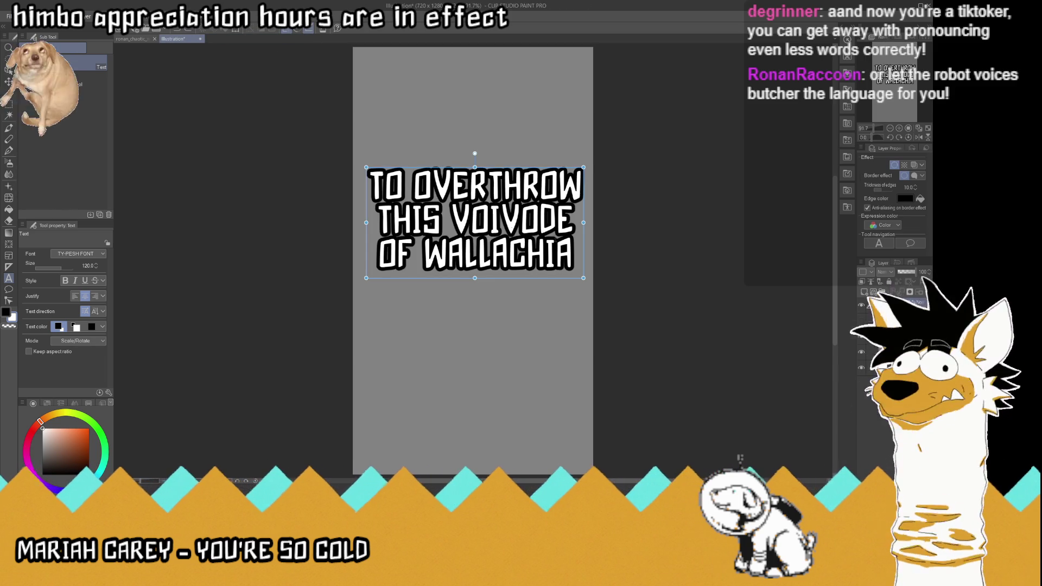
- Replace the caption text with 'AND REPLACE' over 'HIM WITH' on two lines
{"action": "left_click", "coordinate": [508, 239]}
{"action": "key", "text": "ctrl+a"}
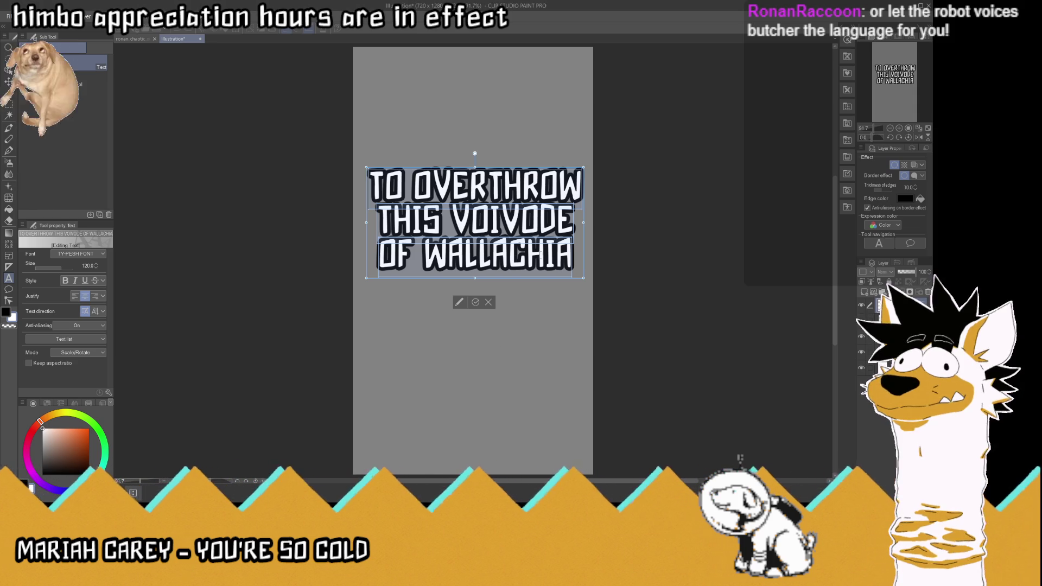
{"action": "type", "text": "AND R"}
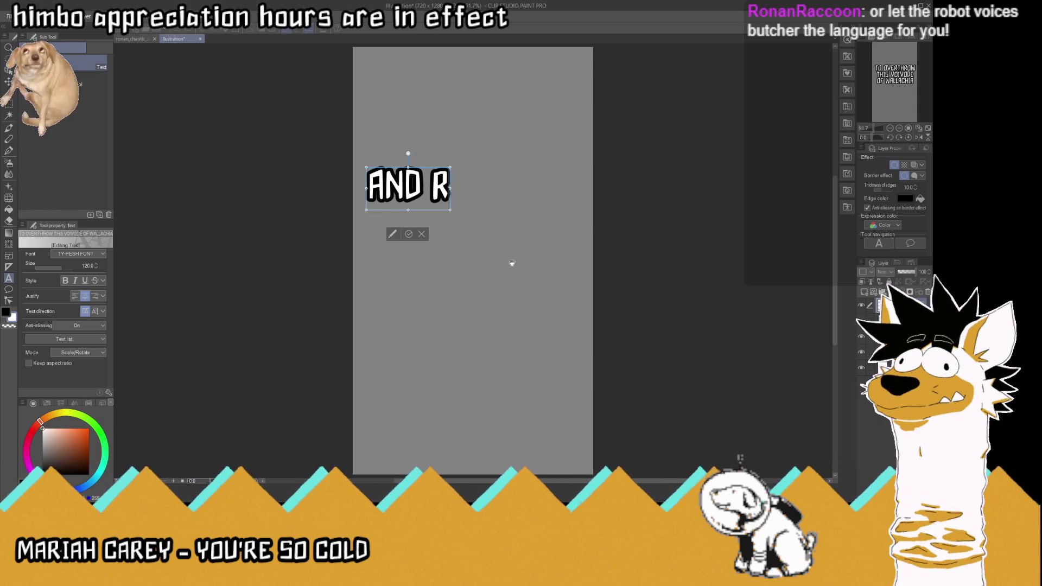
{"action": "type", "text": "EP"}
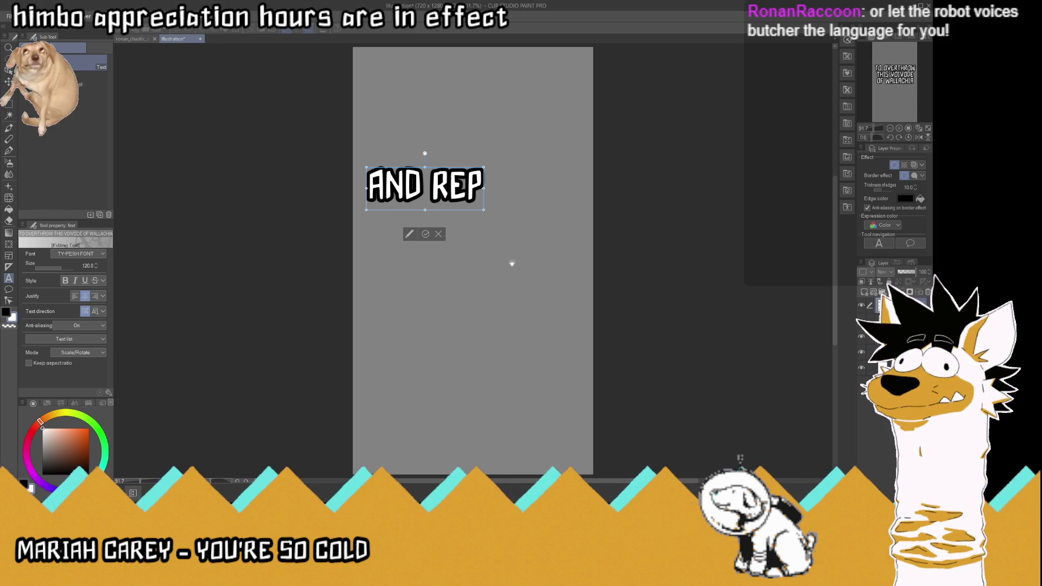
{"action": "type", "text": "LACE"}
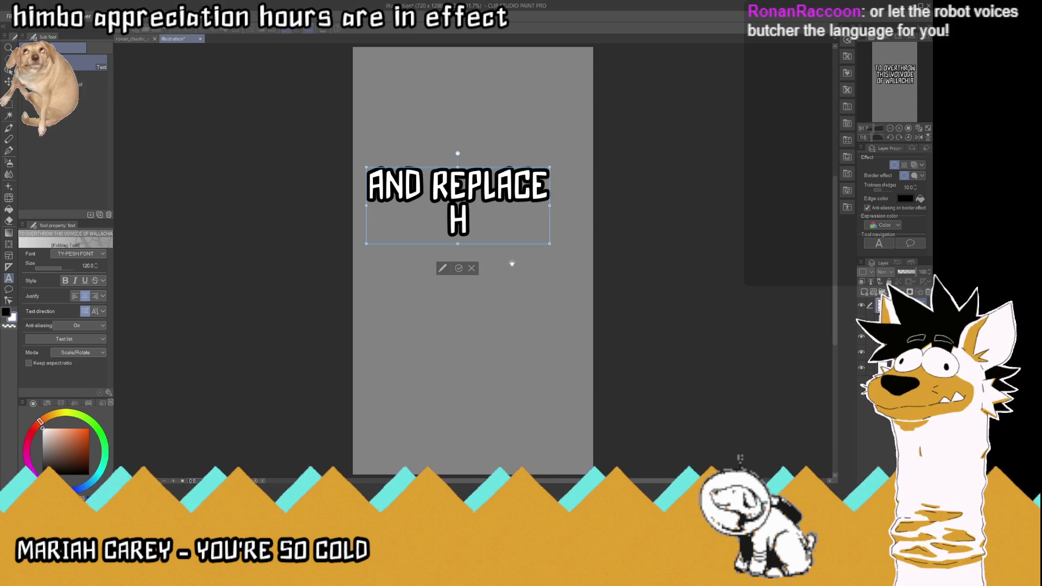
{"action": "key", "text": "Return"}
{"action": "type", "text": "HIM WITH"}
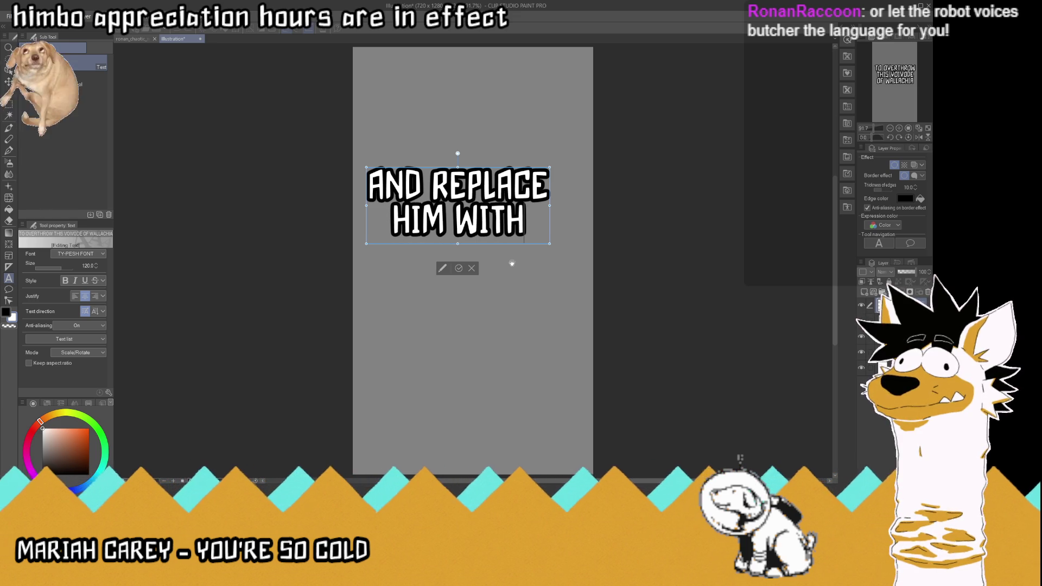
{"action": "left_click", "coordinate": [459, 268]}
- Discard a stray text box drafted with HIS YOUNGER / MORE HANDSO / BROTH
{"action": "left_click", "coordinate": [430, 310]}
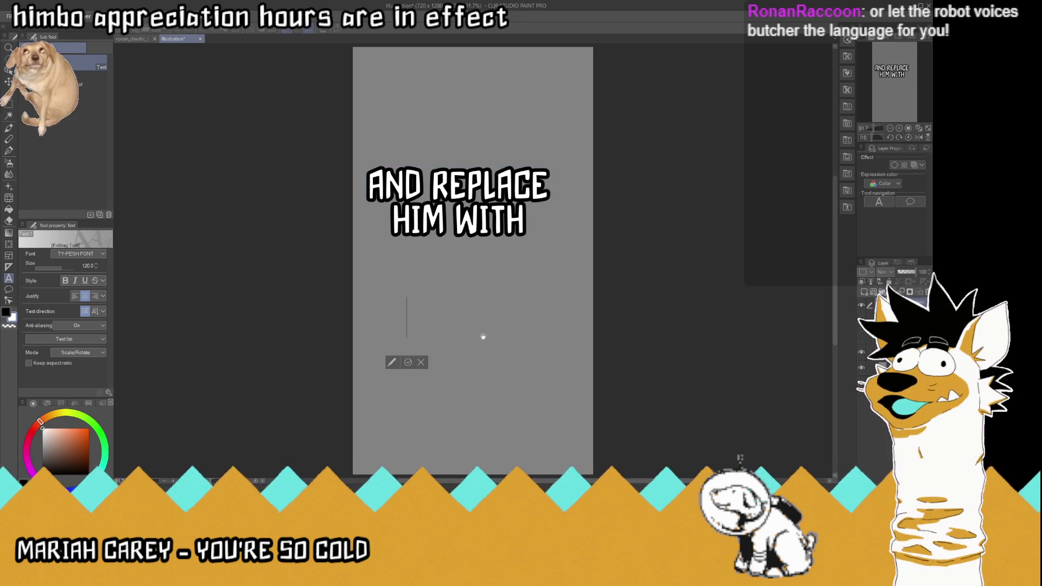
{"action": "type", "text": "HIS"}
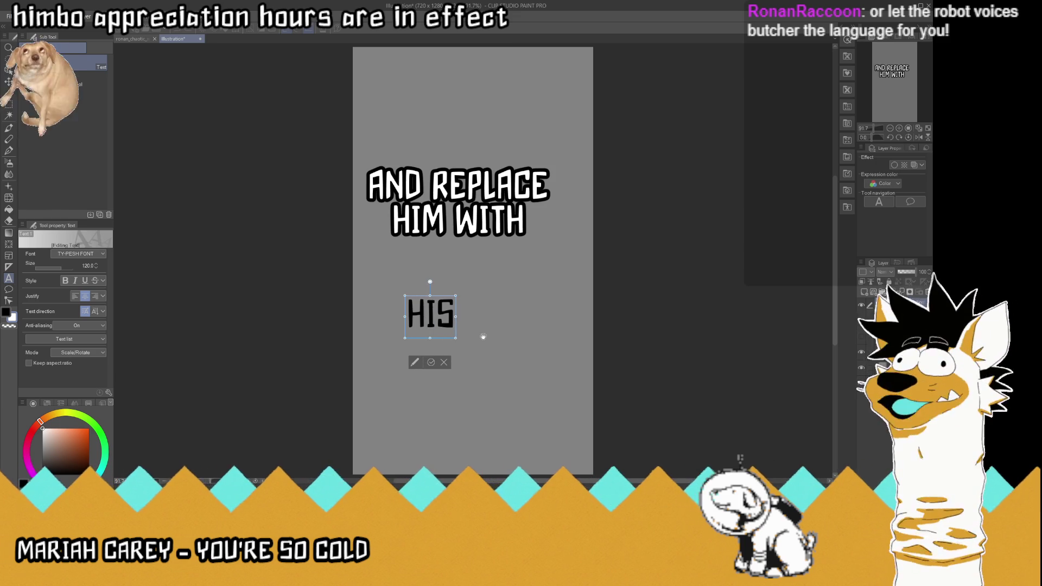
{"action": "type", "text": " YOUNGER"}
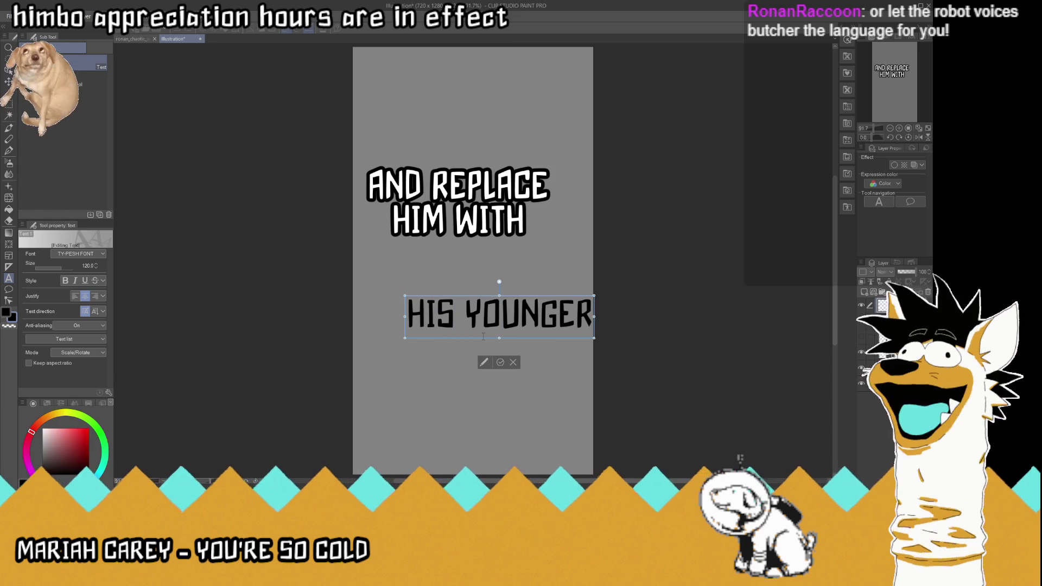
{"action": "key", "text": "Return"}
{"action": "type", "text": "MO"}
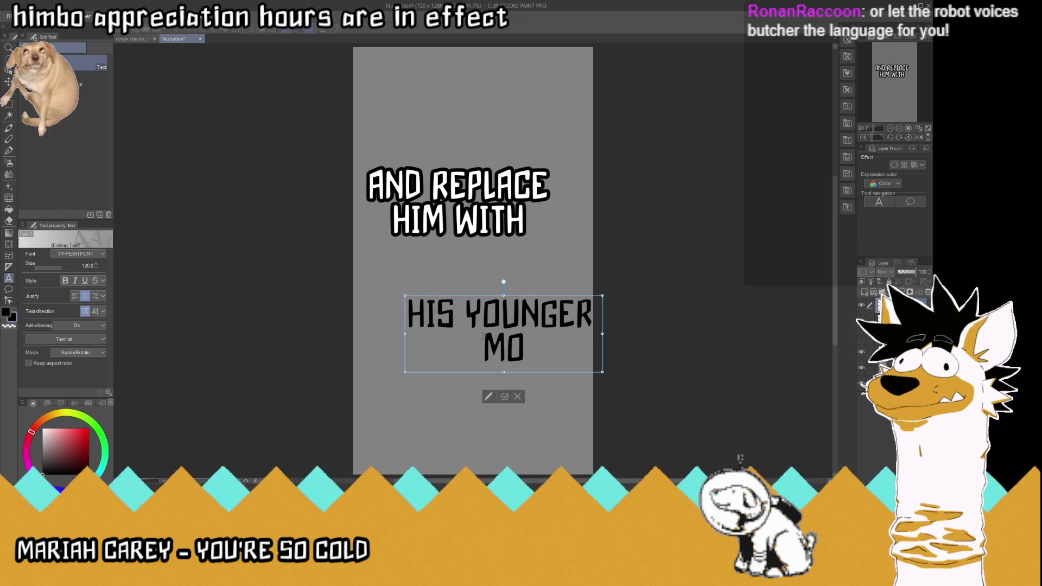
{"action": "type", "text": "RE HANDSO"}
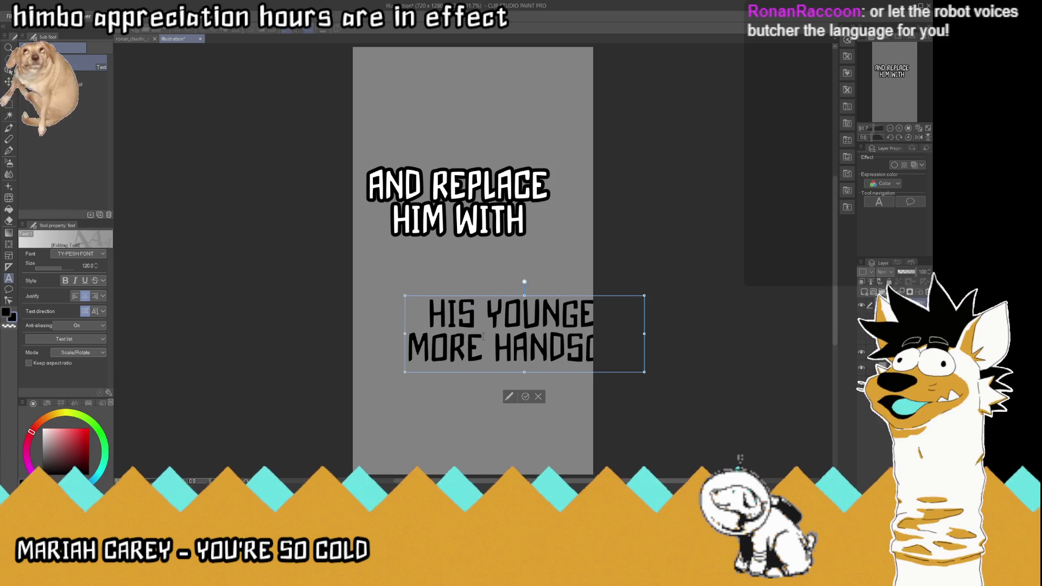
{"action": "key", "text": "Return"}
{"action": "type", "text": "BROTH"}
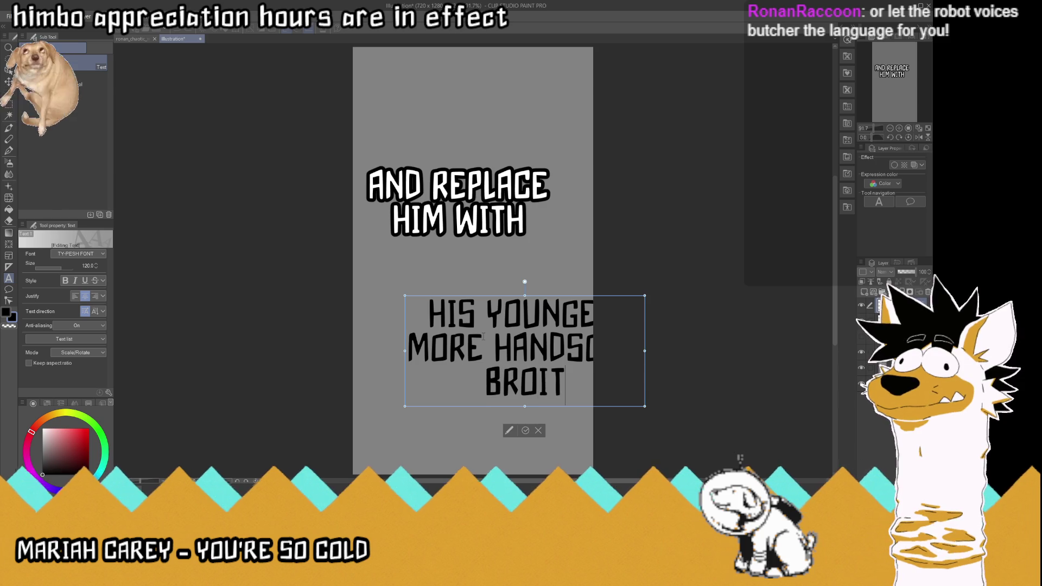
{"action": "key", "text": "BackSpace"}
{"action": "key", "text": "BackSpace"}
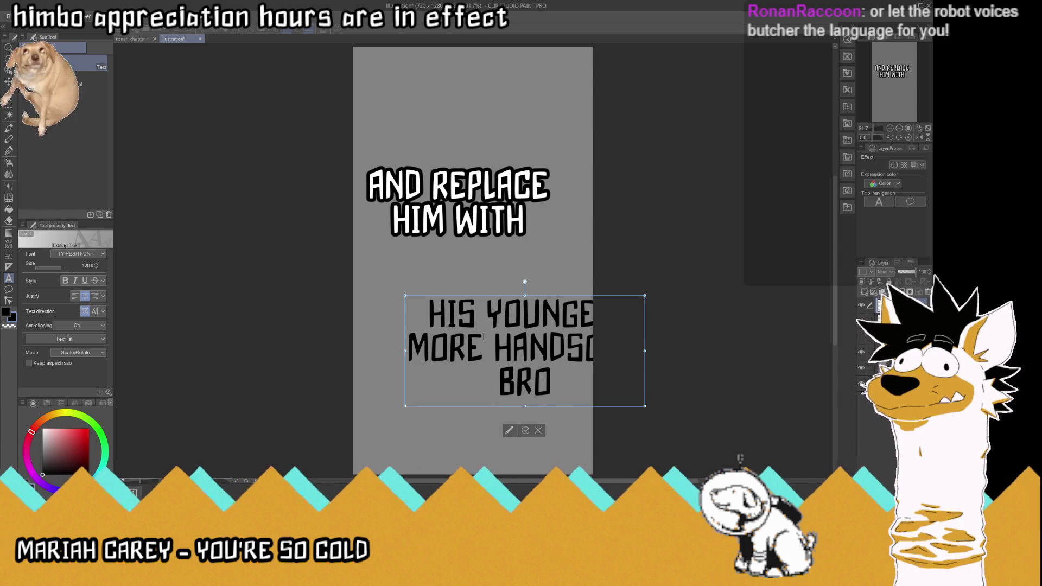
{"action": "key", "text": "BackSpace"}
{"action": "key", "text": "BackSpace"}
{"action": "key", "text": "BackSpace"}
{"action": "key", "text": "BackSpace"}
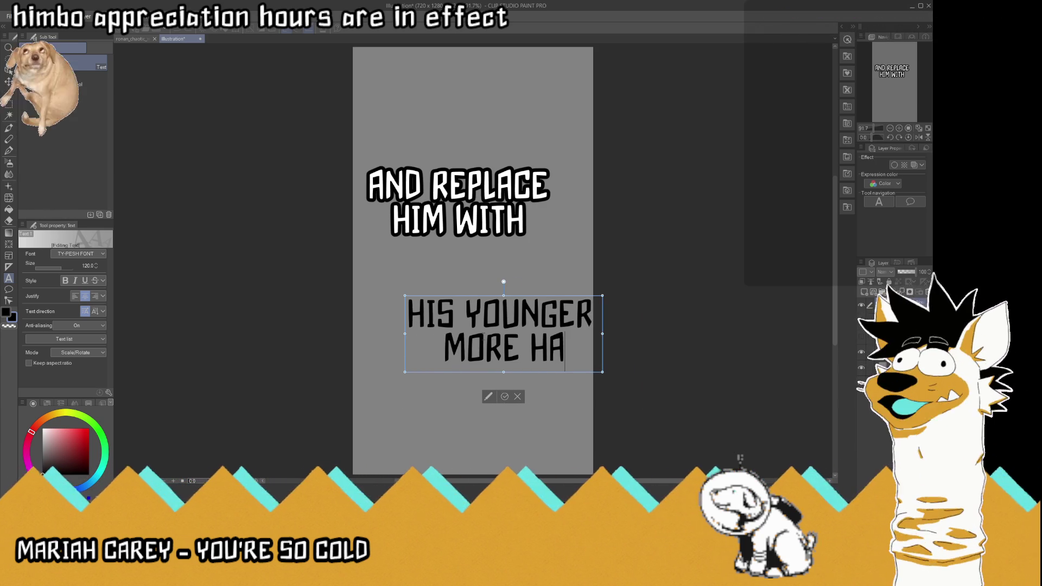
{"action": "key", "text": "BackSpace"}
{"action": "key", "text": "BackSpace"}
{"action": "key", "text": "BackSpace"}
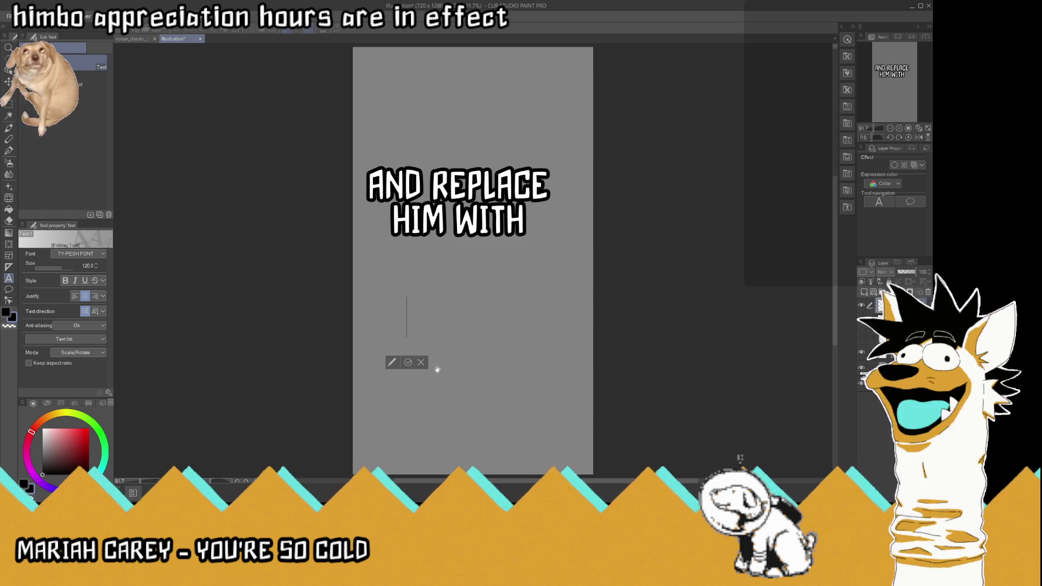
{"action": "left_click", "coordinate": [422, 362]}
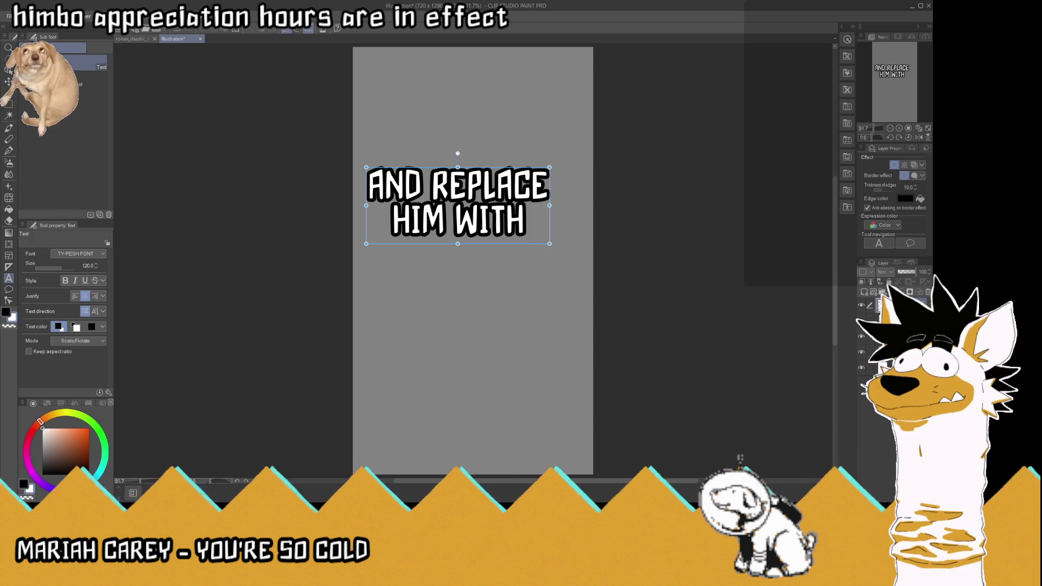
- Hide the Paper layer and export the caption as kp_133_andreplacehimwith.png
{"action": "left_click", "coordinate": [895, 337]}
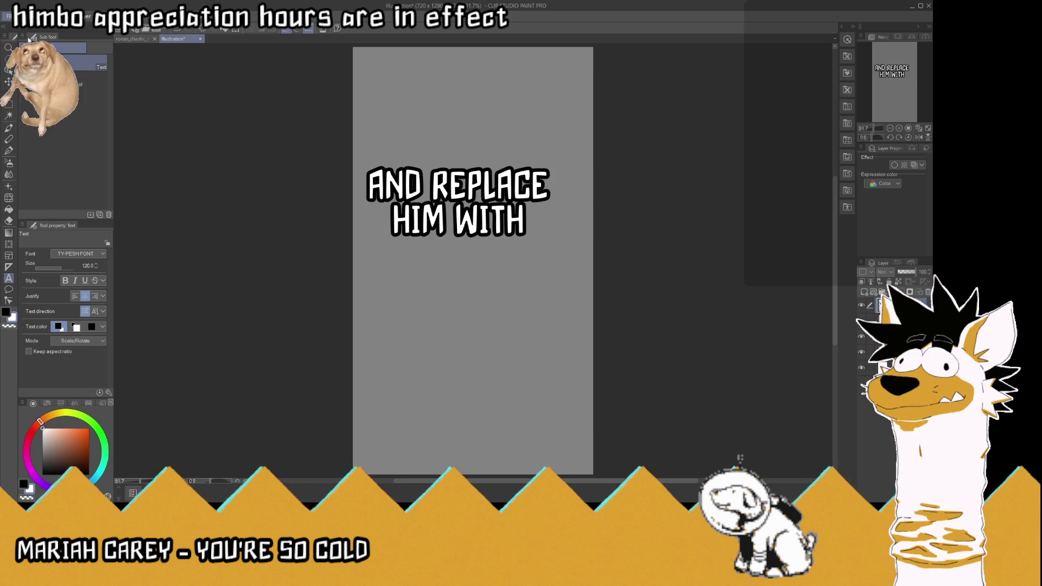
{"action": "left_click", "coordinate": [861, 317]}
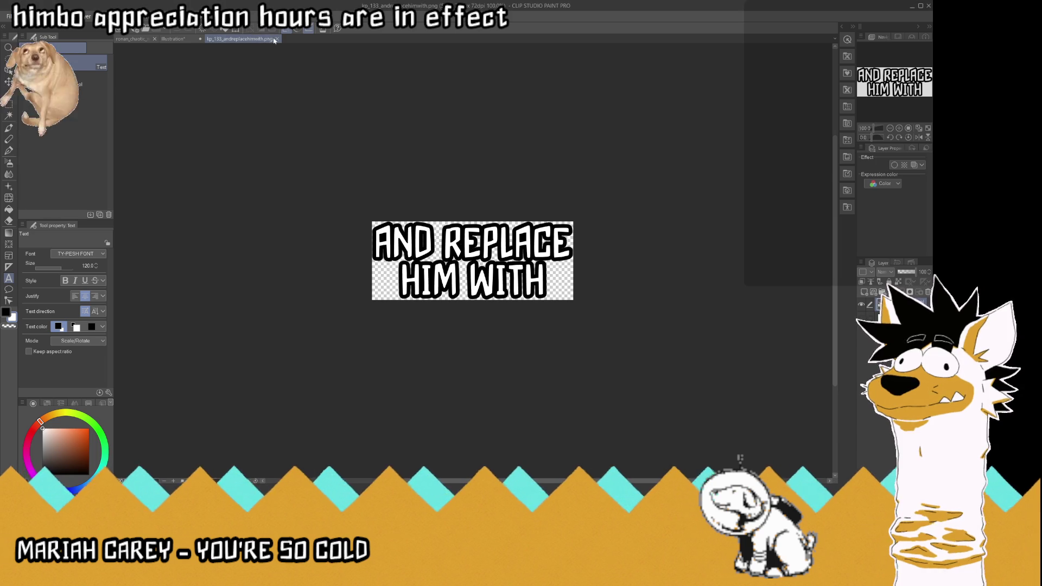
{"action": "left_click", "coordinate": [277, 39]}
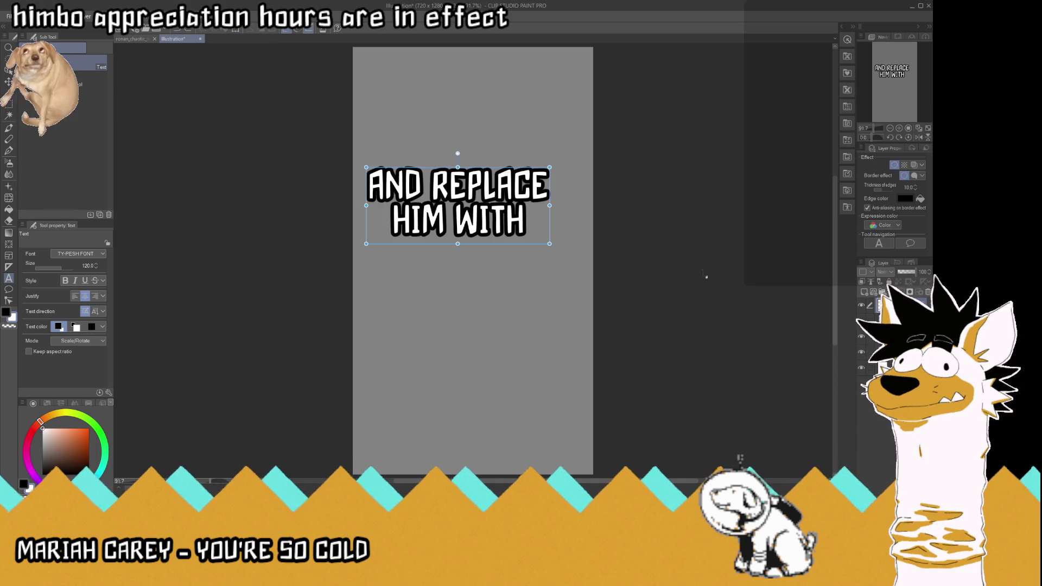
{"action": "left_click", "coordinate": [485, 216]}
- Retype the caption as 'HIS YOUNGER' and export it as kp_134_hisyounger.png
{"action": "key", "text": "ctrl+a"}
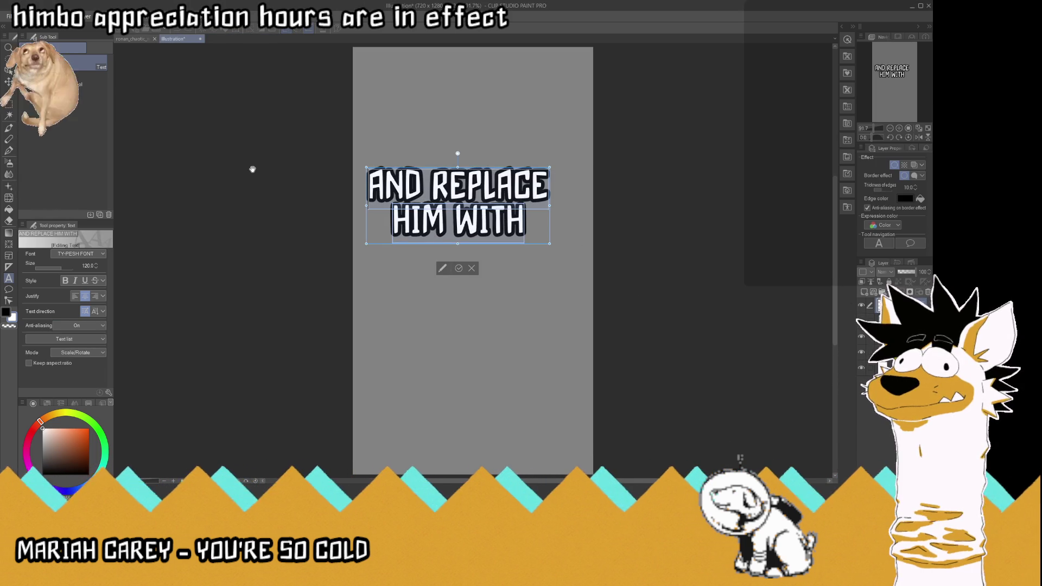
{"action": "type", "text": "HIS YOU"}
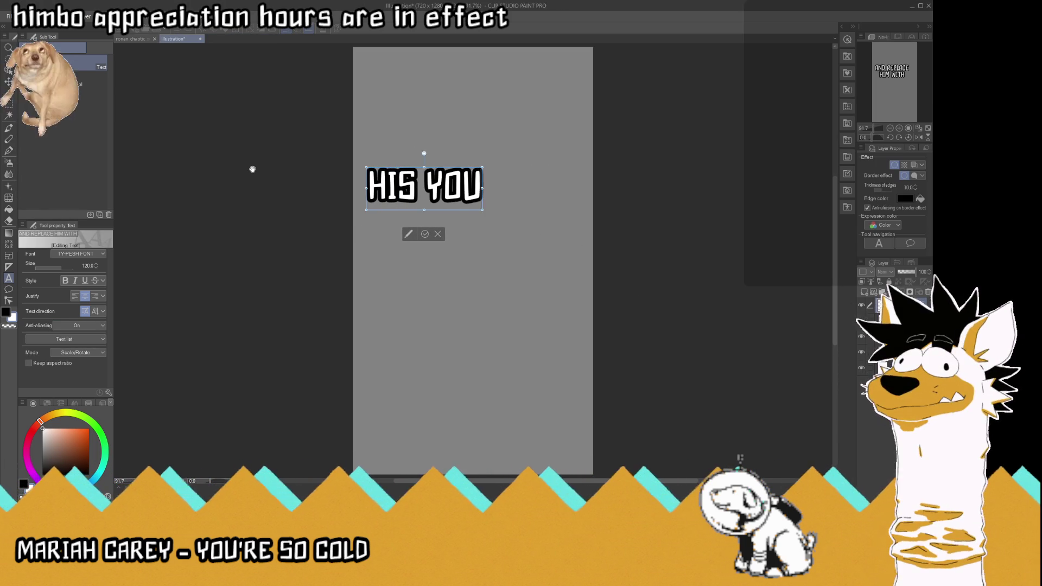
{"action": "type", "text": "NGER"}
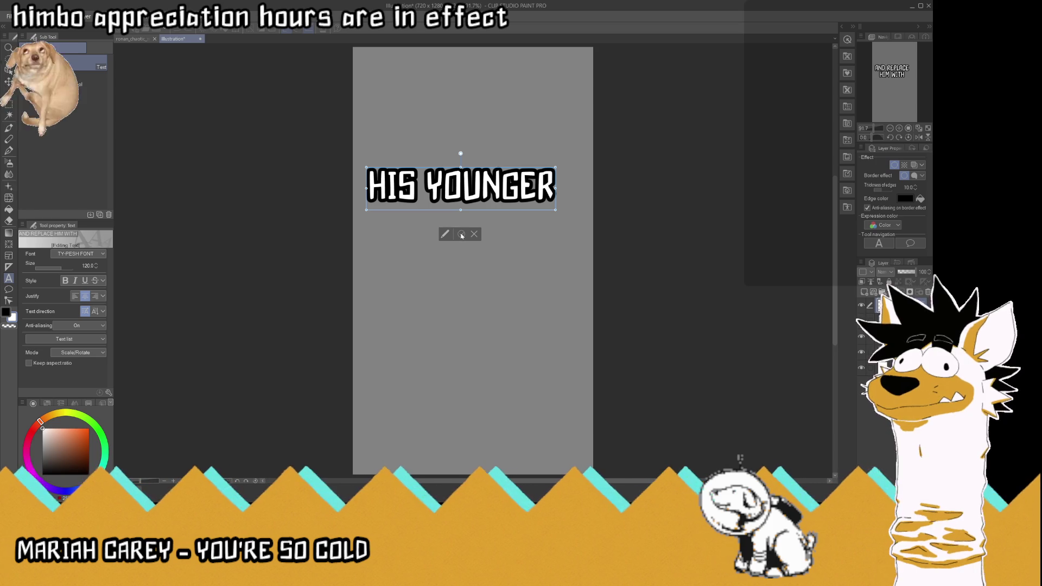
{"action": "left_click", "coordinate": [461, 233]}
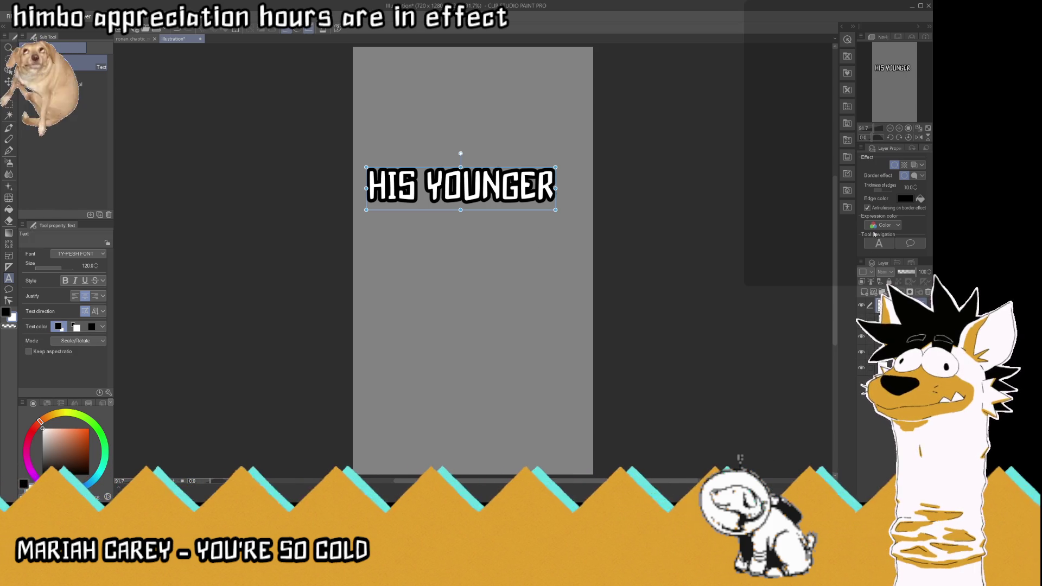
{"action": "left_click", "coordinate": [895, 320]}
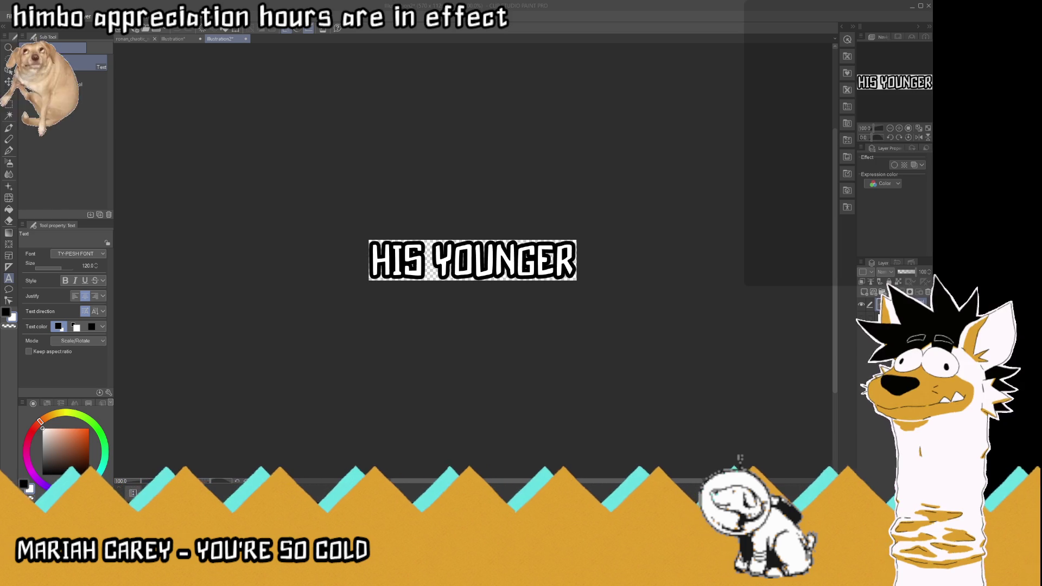
{"action": "left_click", "coordinate": [261, 39]}
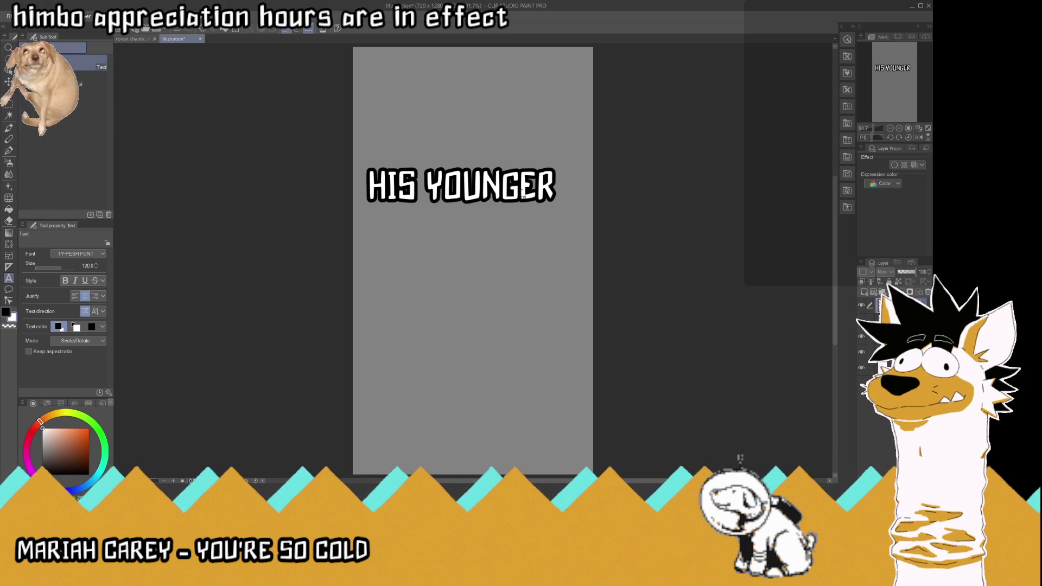
- Rewrite the caption as two-line 'MORE / HANDSOME' and export it as kp_135_morehandsome.png
{"action": "left_click", "coordinate": [553, 187]}
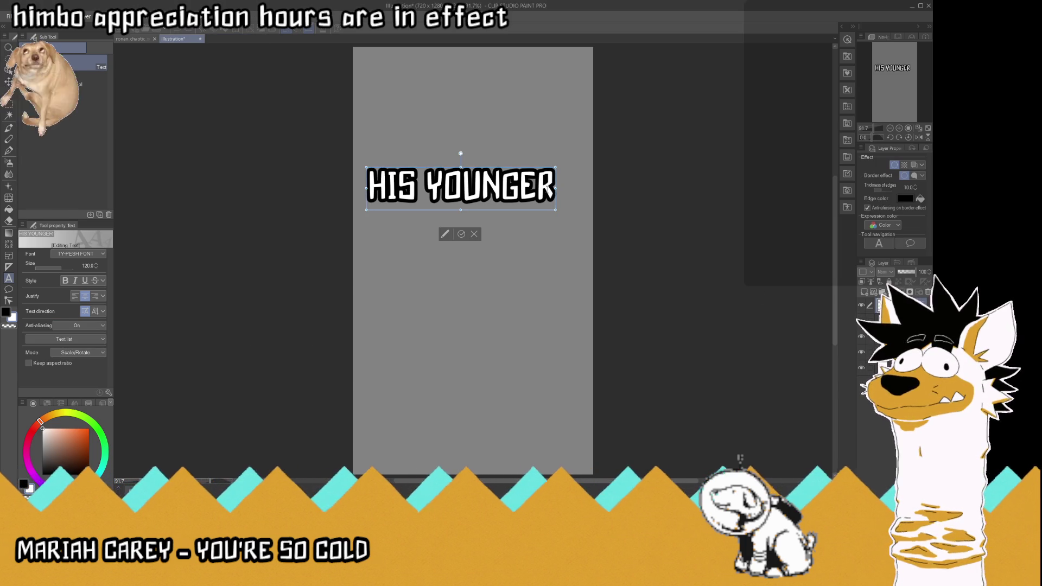
{"action": "left_click_drag", "start_coordinate": [553, 187], "coordinate": [299, 182]}
{"action": "type", "text": "MORE"}
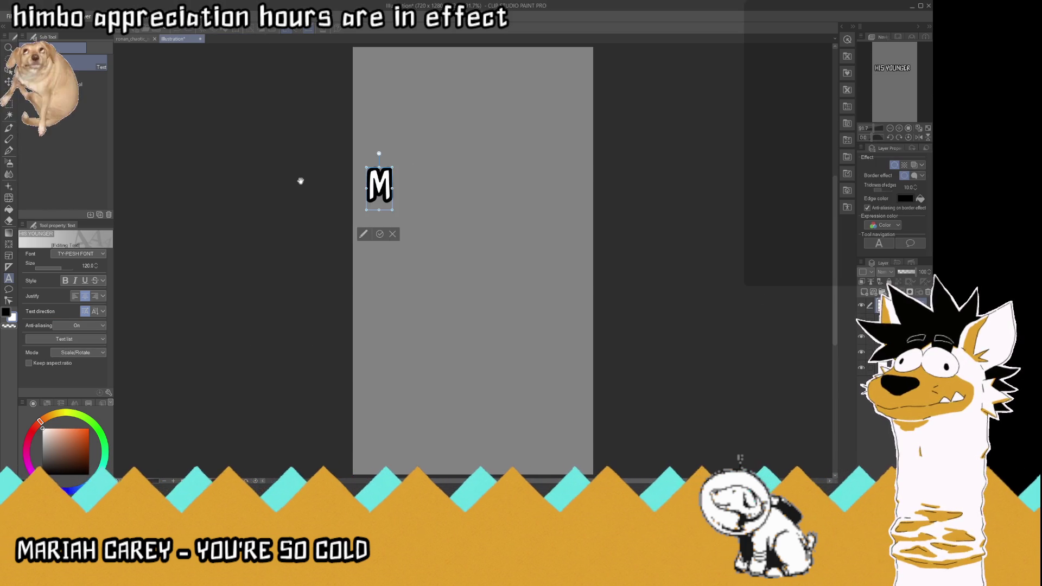
{"action": "key", "text": "Return"}
{"action": "type", "text": "HANDSOME"}
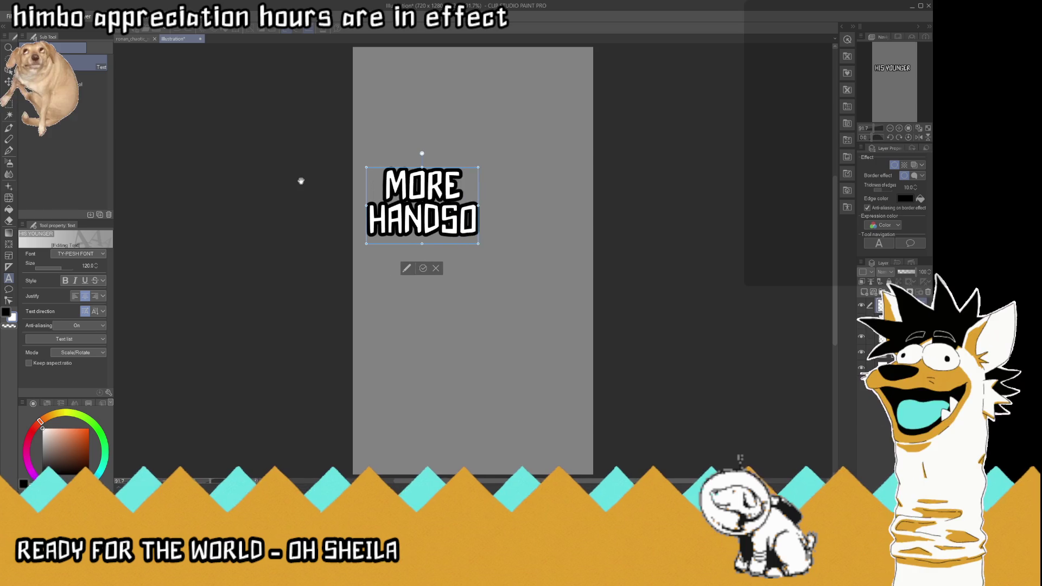
{"action": "left_click", "coordinate": [443, 268]}
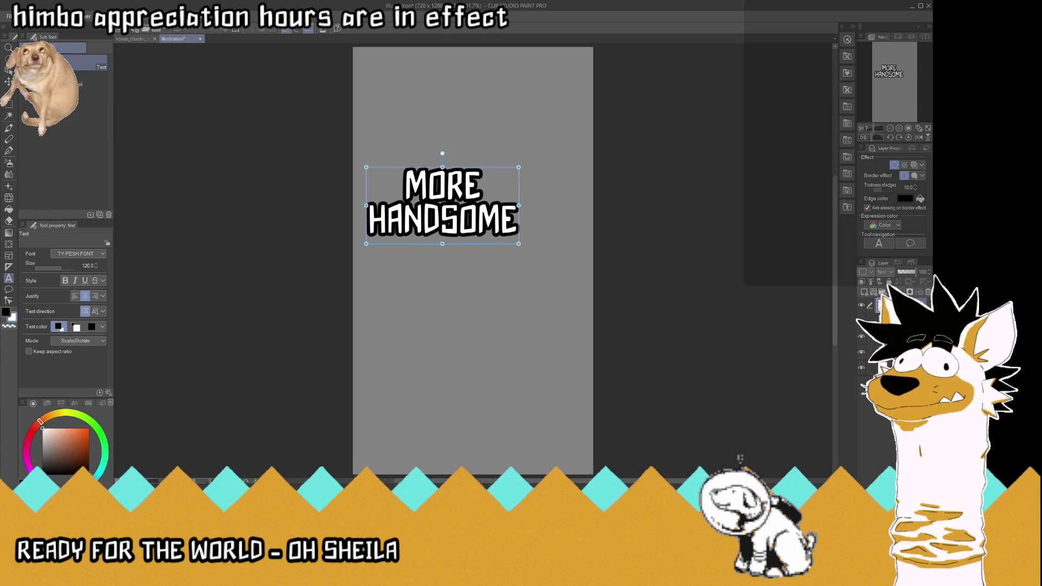
{"action": "key", "text": "Escape"}
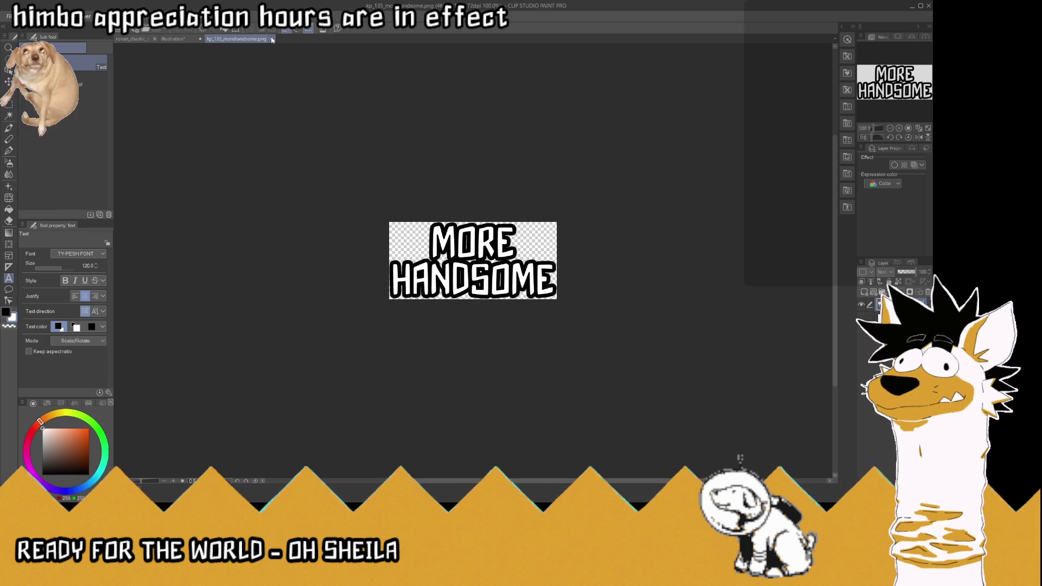
{"action": "left_click", "coordinate": [270, 39]}
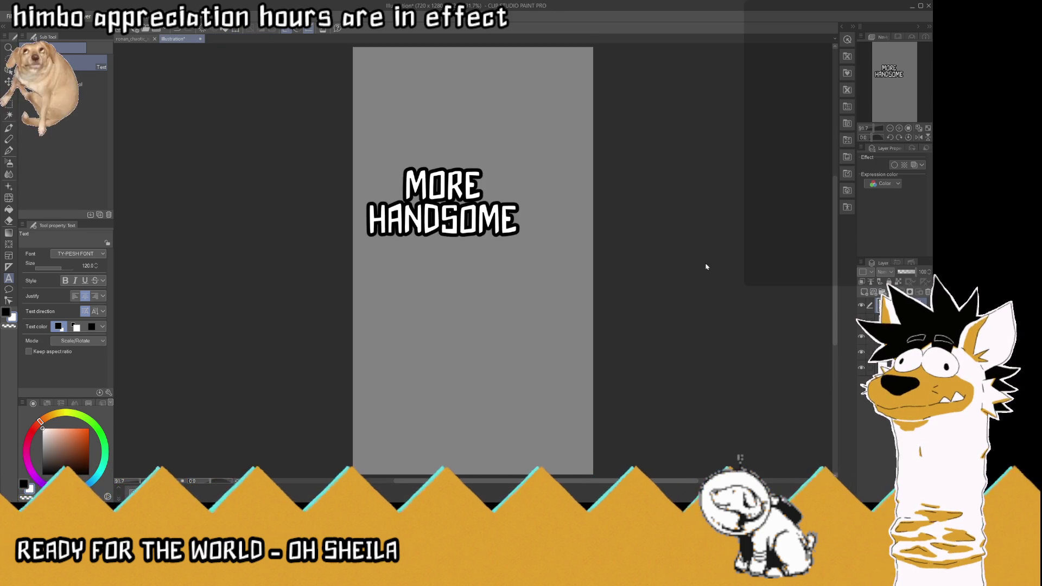
- Retype the caption as 'BROTHER', copy it to a new canvas, and save kp_136_brother.png
{"action": "left_click", "coordinate": [516, 234]}
{"action": "left_click_drag", "start_coordinate": [519, 236], "coordinate": [280, 156]}
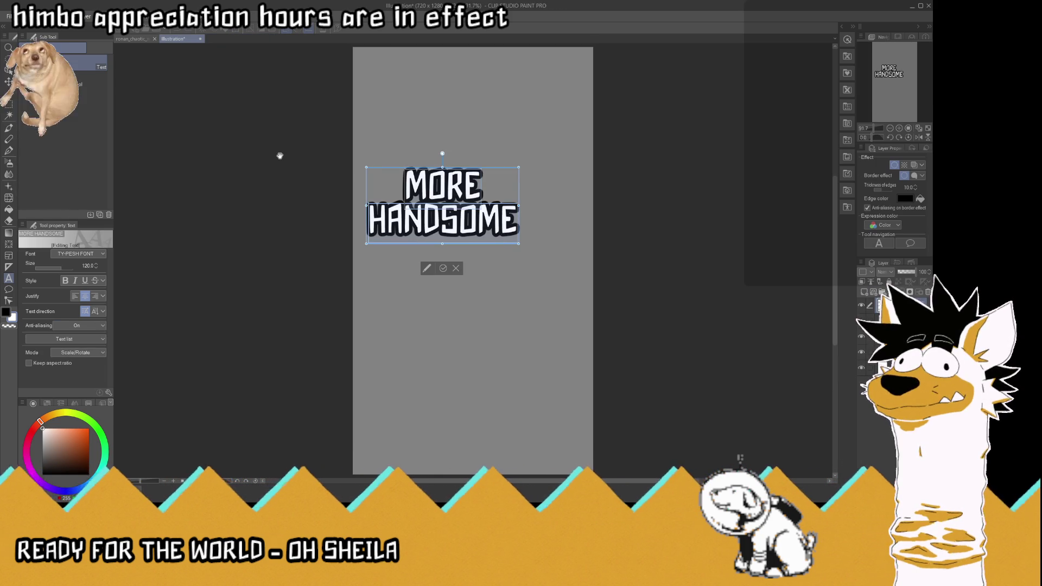
{"action": "type", "text": "BROTHER"}
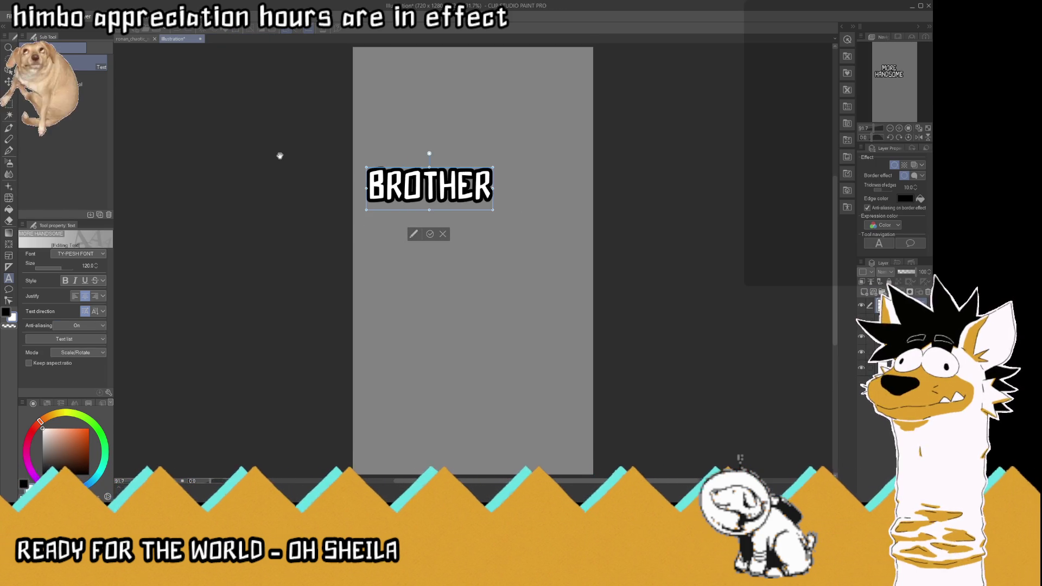
{"action": "left_click", "coordinate": [430, 233]}
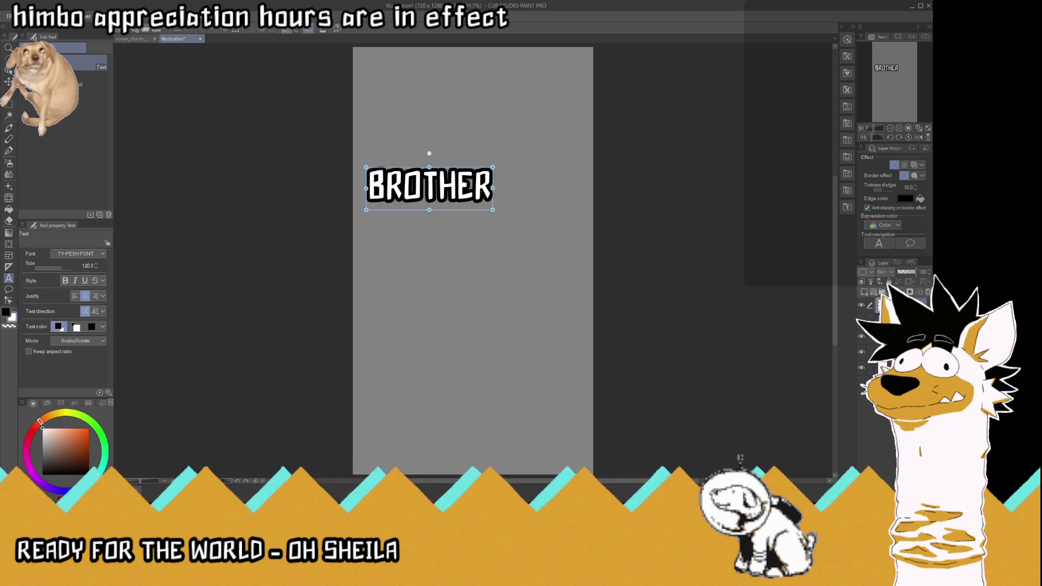
{"action": "left_click", "coordinate": [895, 320]}
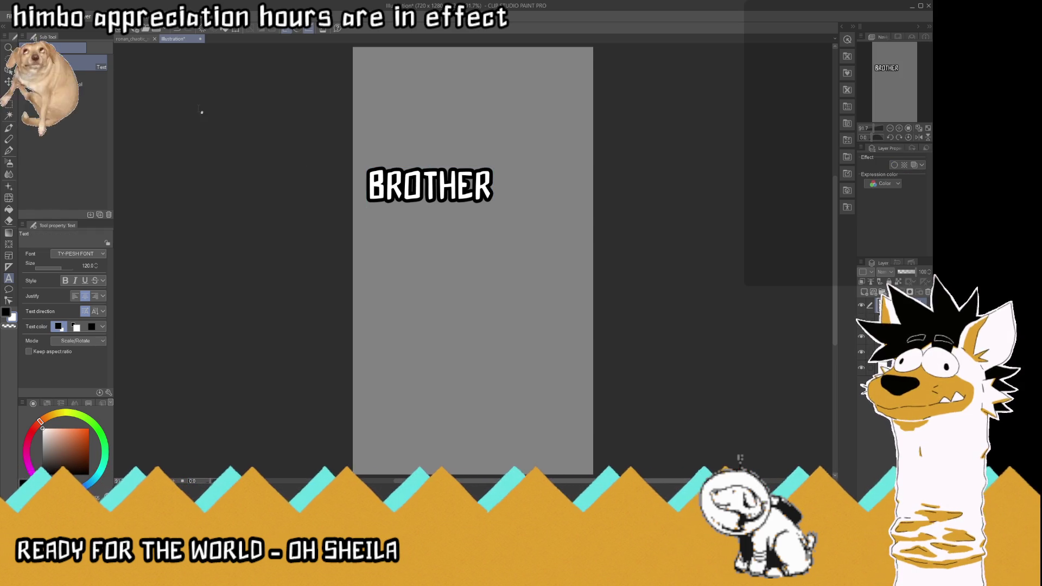
{"action": "key", "text": "ctrl+n"}
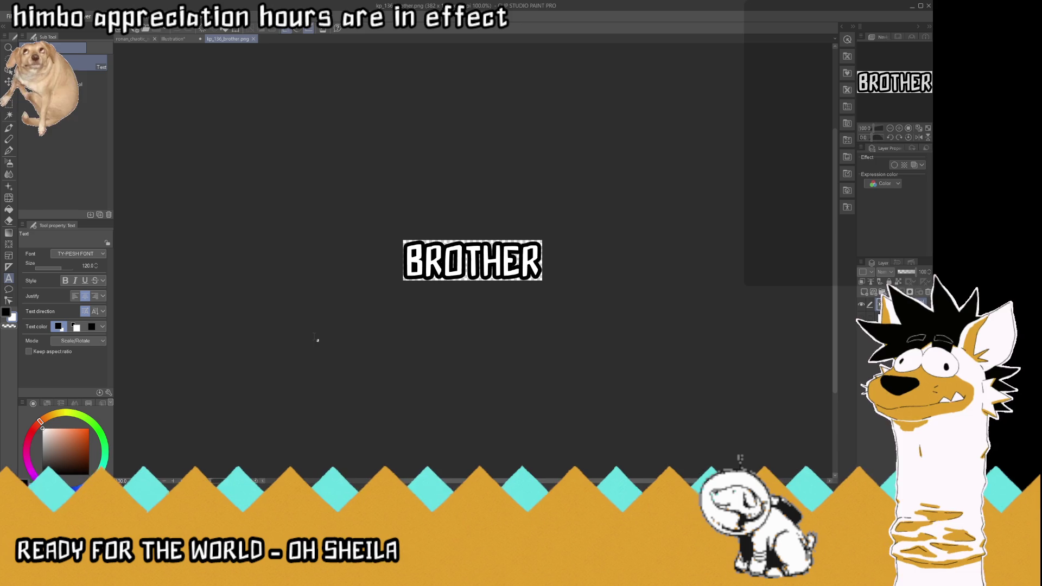
{"action": "left_click", "coordinate": [253, 38]}
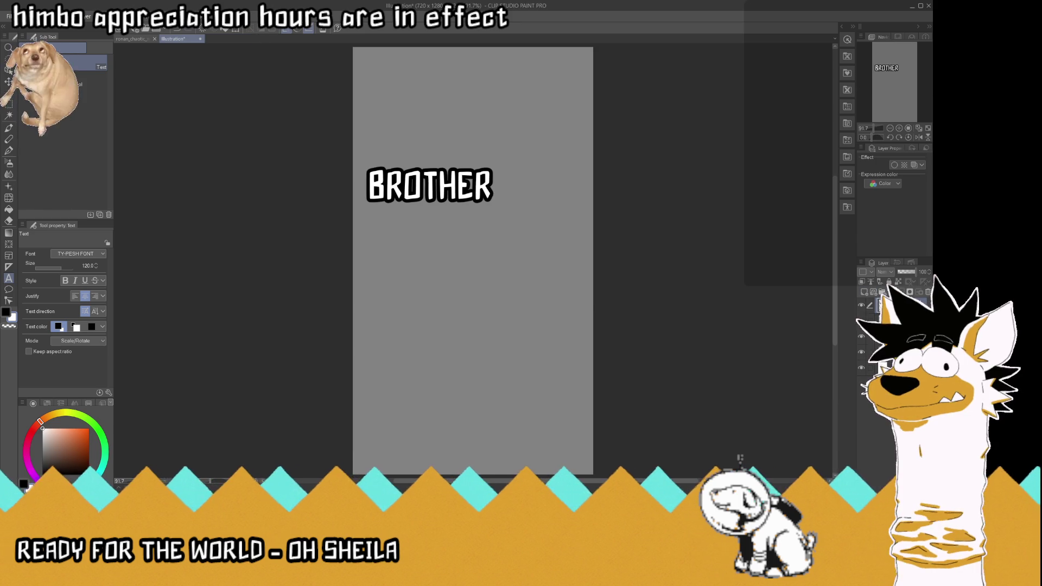
- Change the caption to 'RADU', move it toward the centre, and export kp_137_radu.png
{"action": "left_click", "coordinate": [428, 168]}
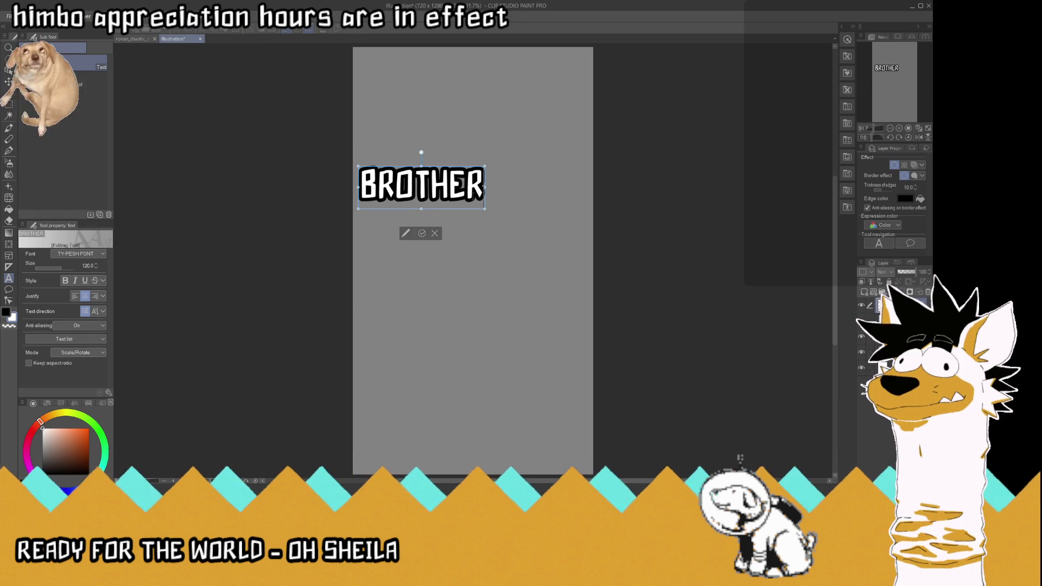
{"action": "left_click_drag", "start_coordinate": [480, 194], "coordinate": [298, 179]}
{"action": "type", "text": "RADU"}
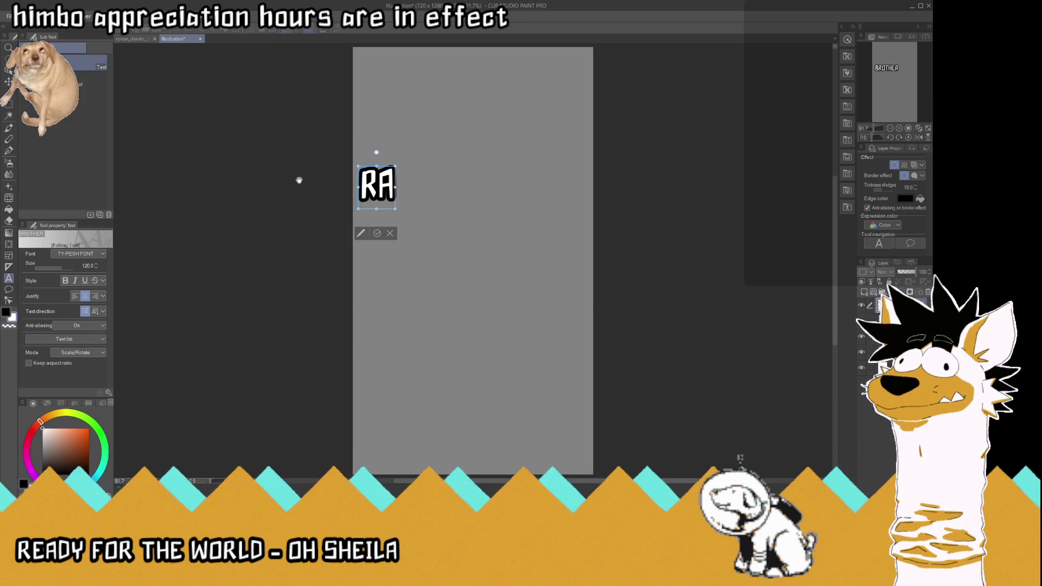
{"action": "left_click", "coordinate": [396, 233]}
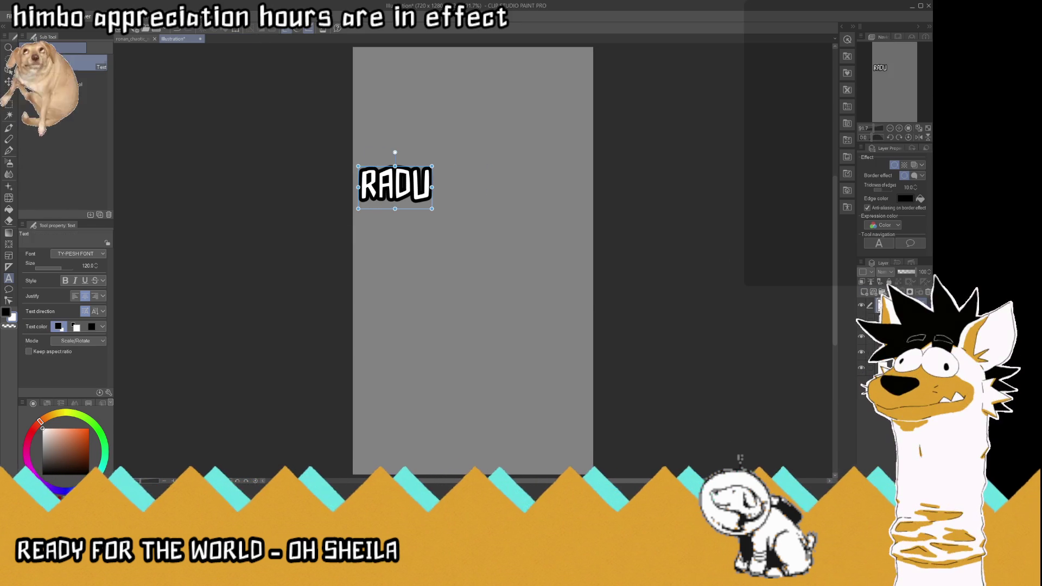
{"action": "key", "text": "k"}
{"action": "left_click_drag", "start_coordinate": [388, 181], "coordinate": [461, 234]}
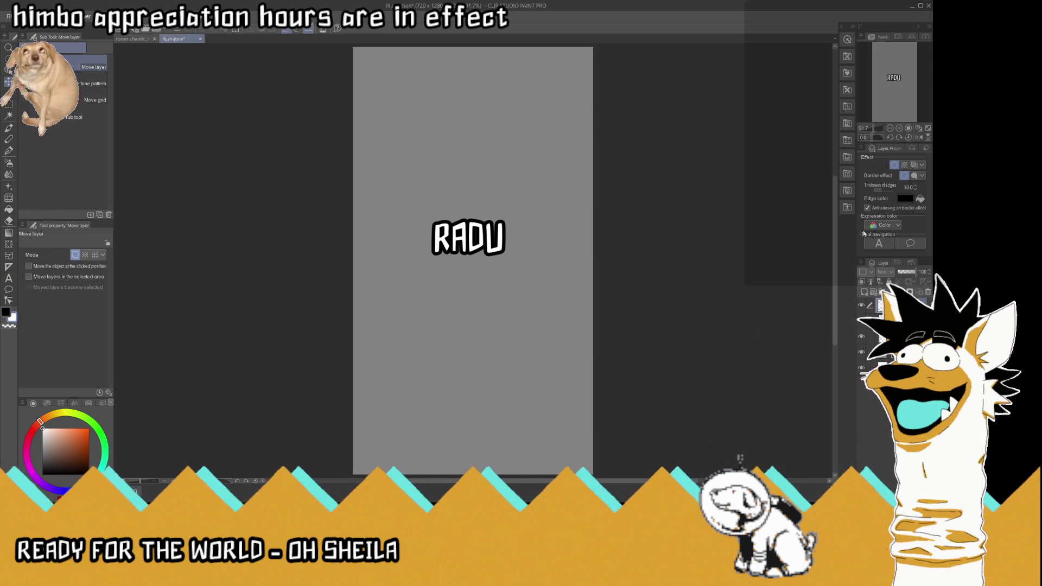
{"action": "left_click", "coordinate": [864, 292]}
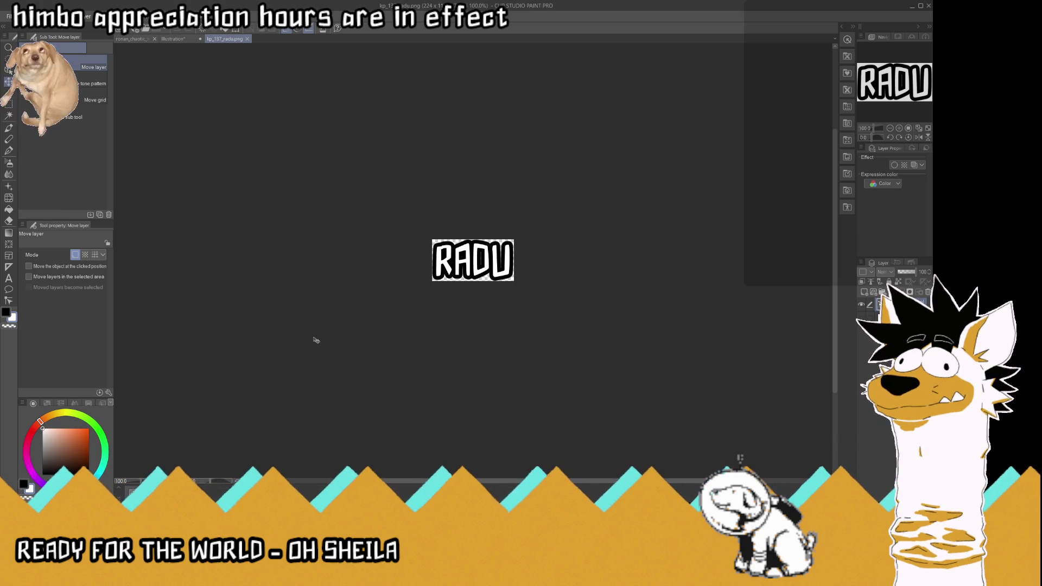
{"action": "left_click", "coordinate": [248, 40]}
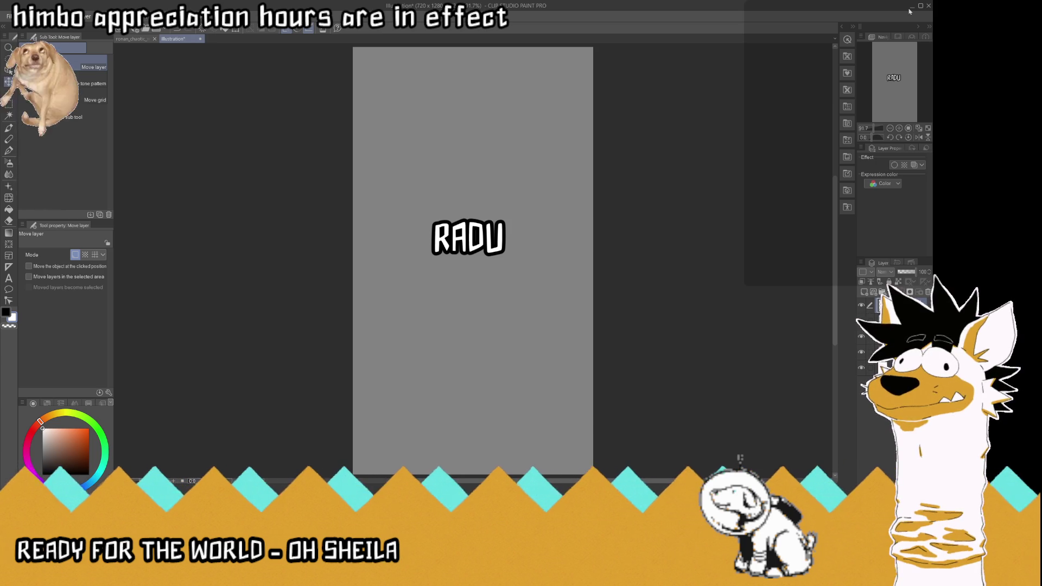
- Change the caption to 'DRACULA!' and export it as kp_138_dracula.png
{"action": "left_click", "coordinate": [890, 305]}
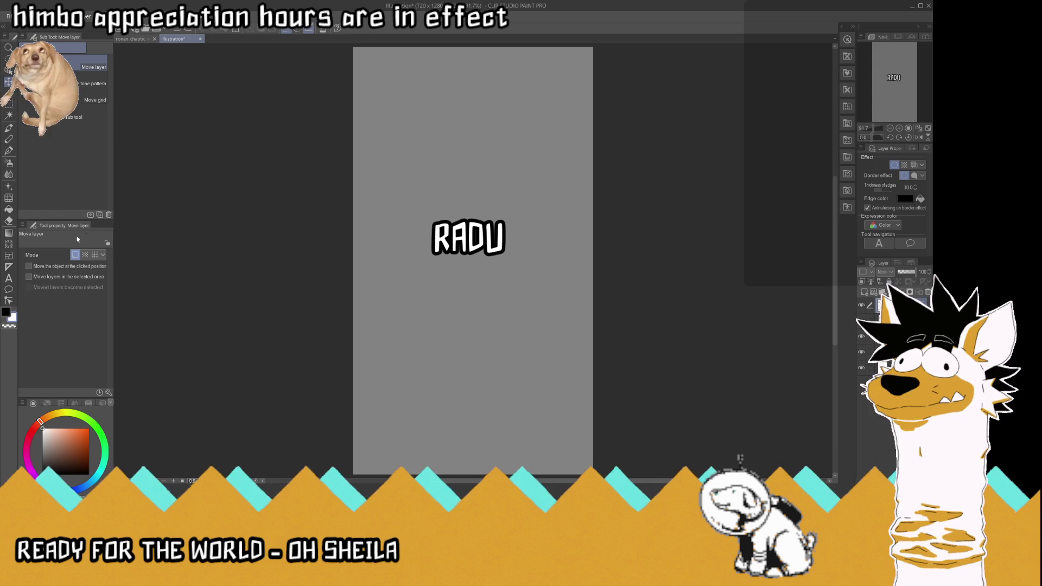
{"action": "left_click", "coordinate": [9, 278]}
{"action": "left_click", "coordinate": [467, 237]}
{"action": "left_click_drag", "start_coordinate": [502, 247], "coordinate": [357, 244]}
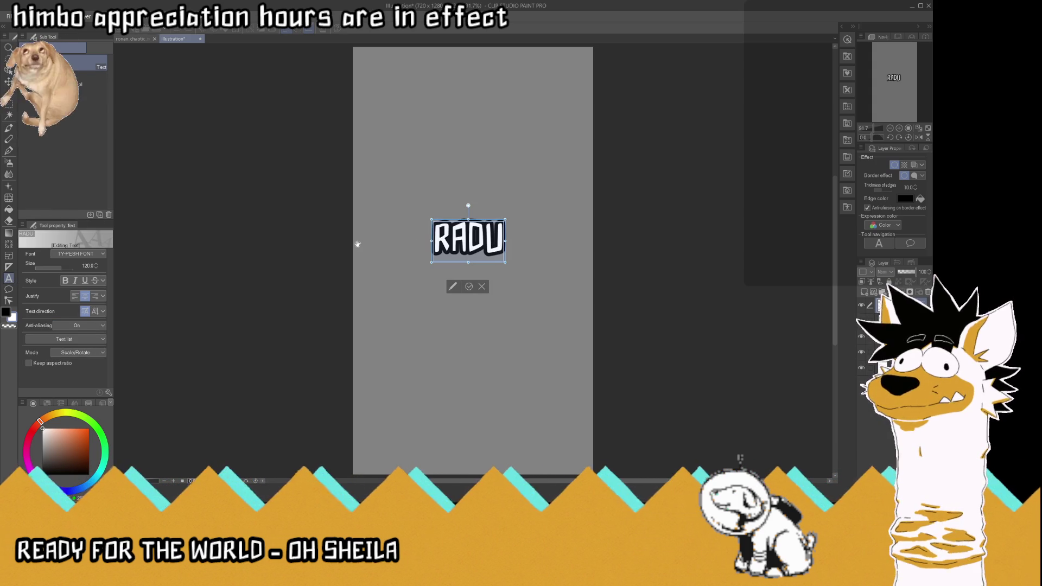
{"action": "type", "text": "DRACULA"}
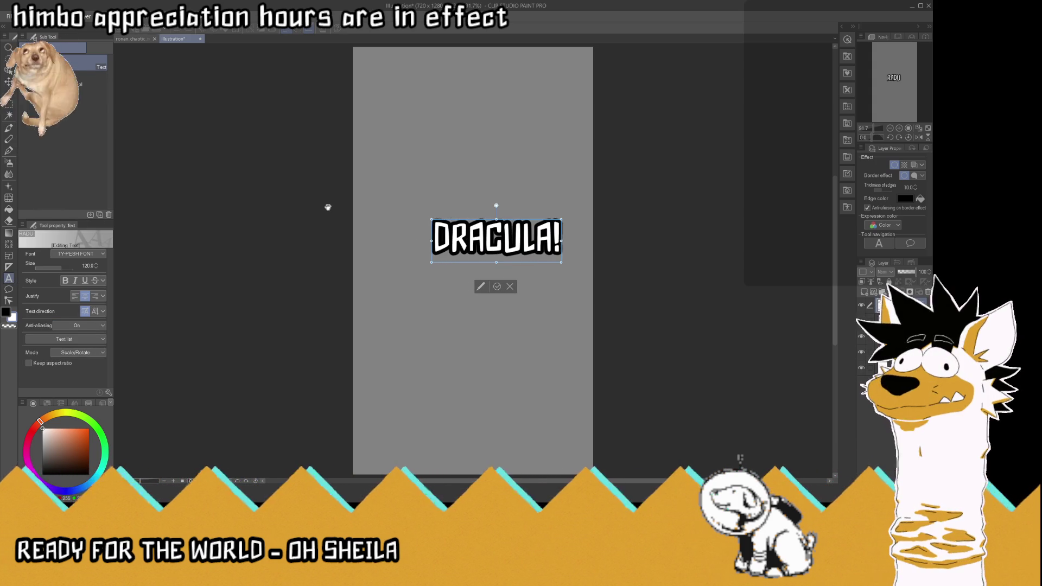
{"action": "type", "text": "!"}
{"action": "left_click", "coordinate": [499, 287]}
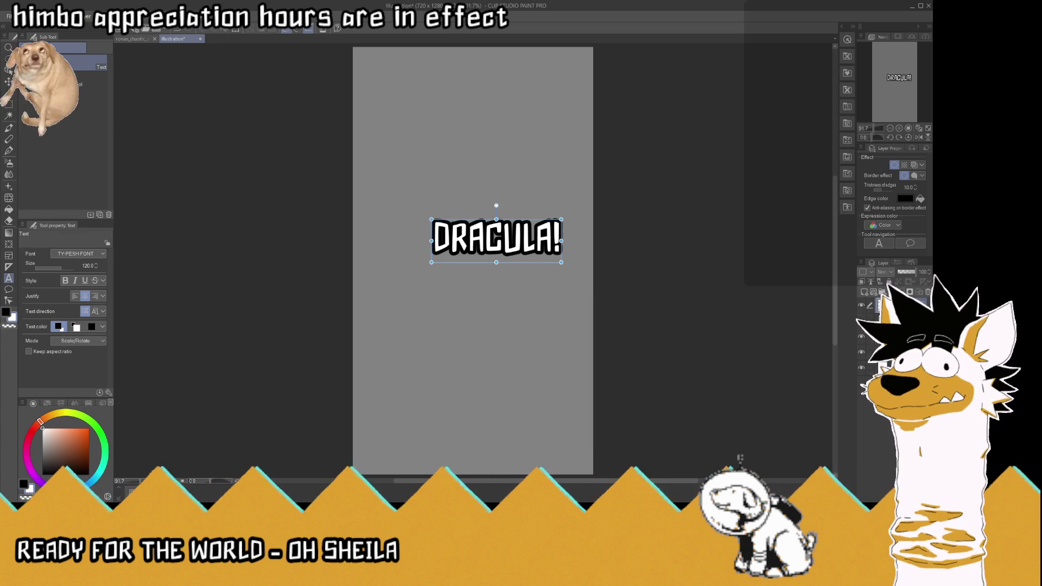
{"action": "left_click", "coordinate": [910, 291]}
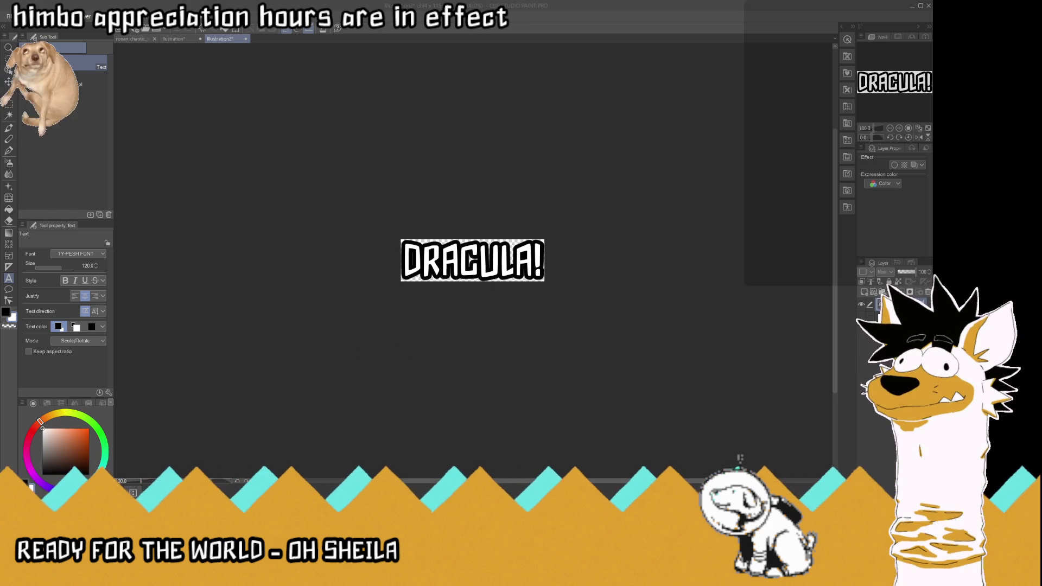
{"action": "key", "text": "Return"}
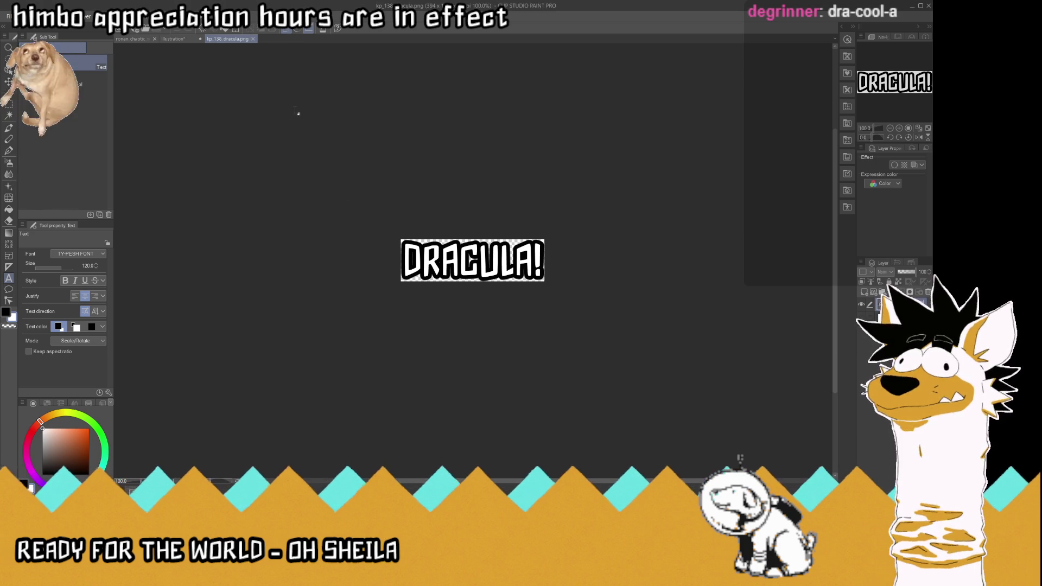
{"action": "left_click", "coordinate": [253, 38]}
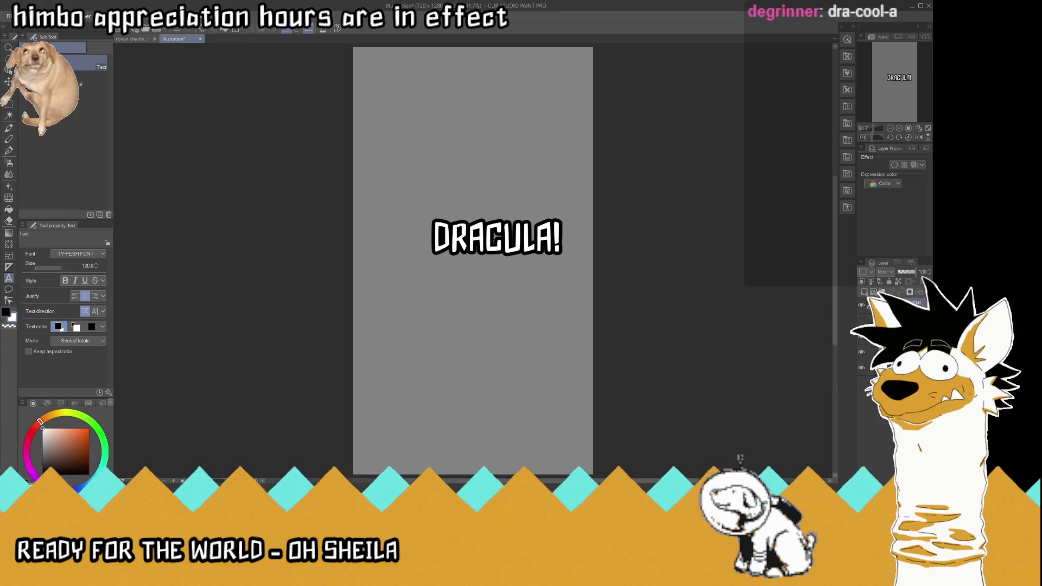
- Select all of the DRACULA! caption text for rewriting
{"action": "left_click", "coordinate": [895, 305]}
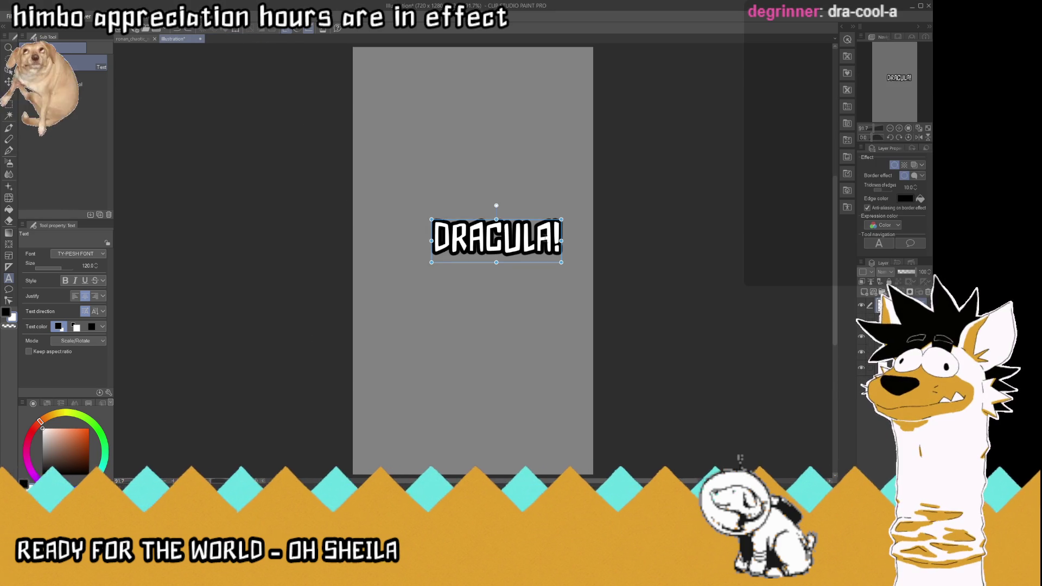
{"action": "left_click", "coordinate": [554, 239]}
{"action": "key", "text": "ctrl+a"}
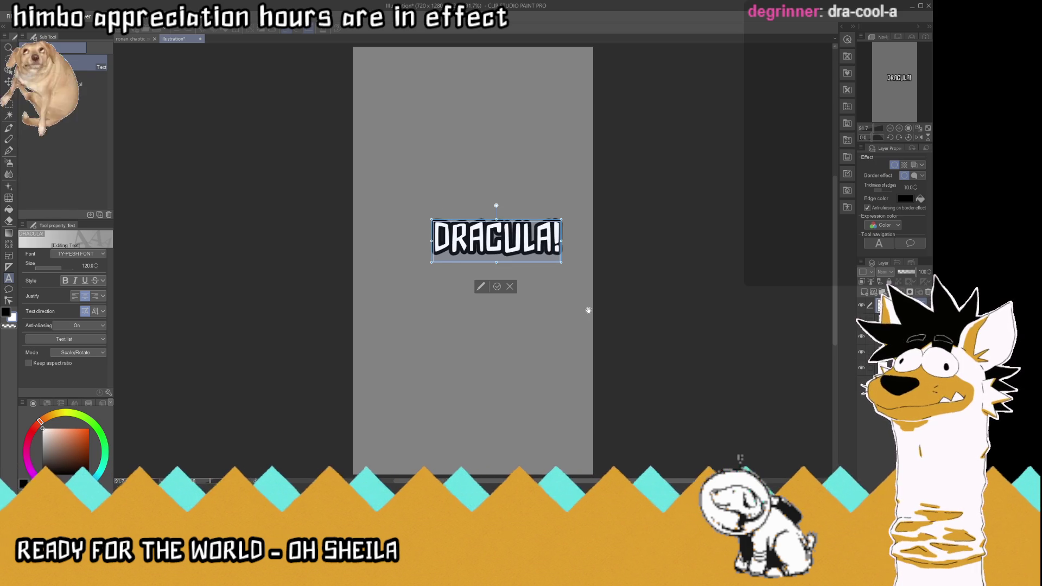
- Type two-line 'MORE / SPECIFIC?', nudge it up-left, and export kp_139_morespecific.png
{"action": "type", "text": "MORE"}
{"action": "key", "text": "Return"}
{"action": "type", "text": "SP"}
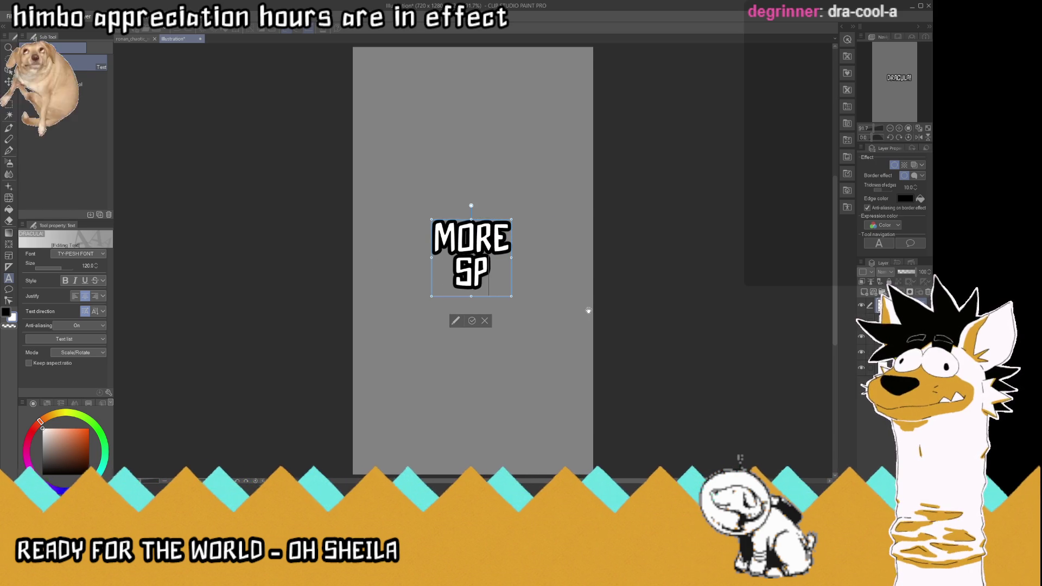
{"action": "type", "text": "ECIFIC"}
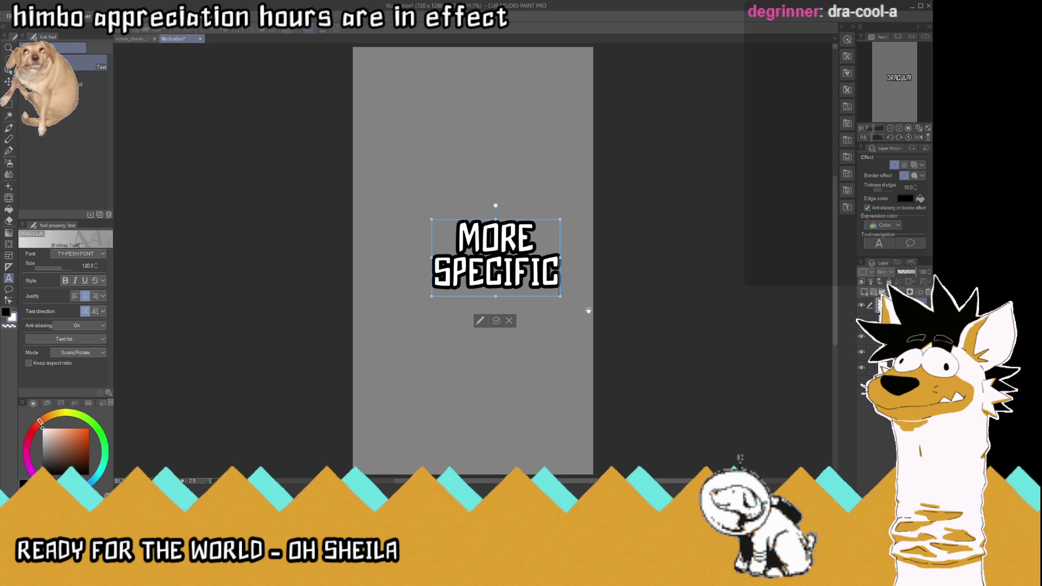
{"action": "type", "text": "?"}
{"action": "left_click", "coordinate": [496, 320]}
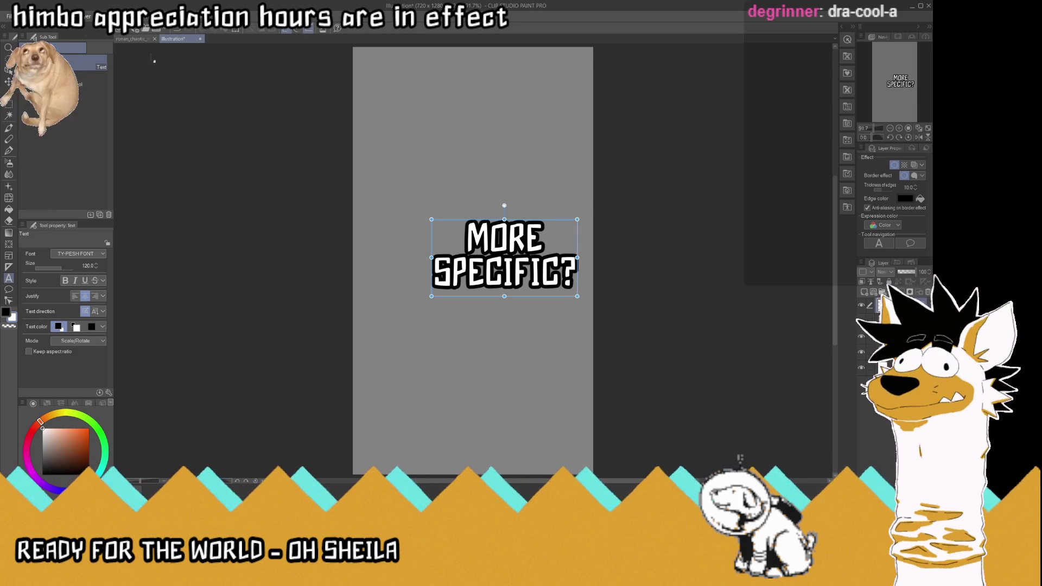
{"action": "key", "text": "k"}
{"action": "left_click_drag", "start_coordinate": [532, 241], "coordinate": [503, 233]}
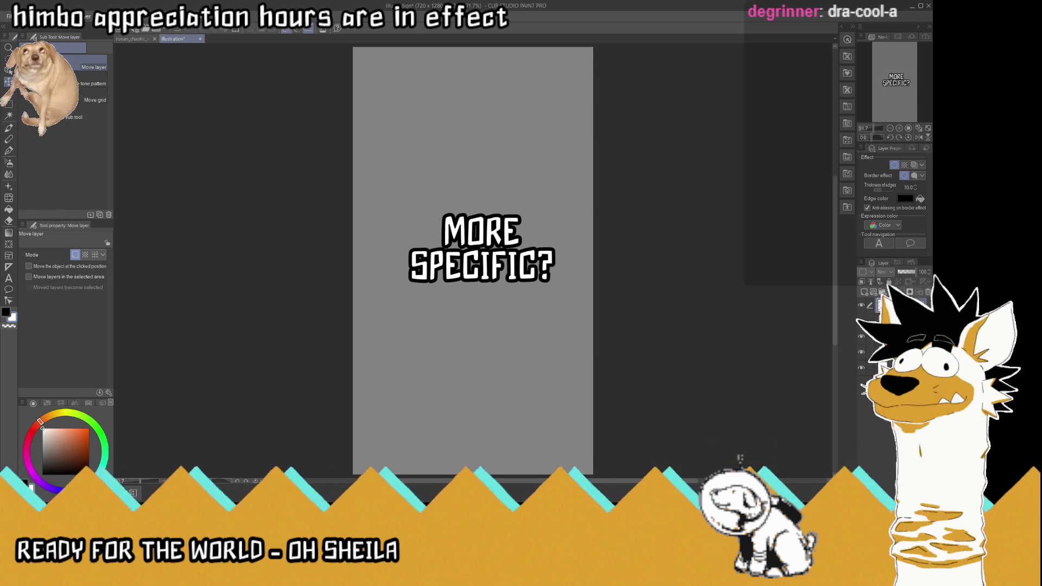
{"action": "key", "text": "ctrl+shift+n"}
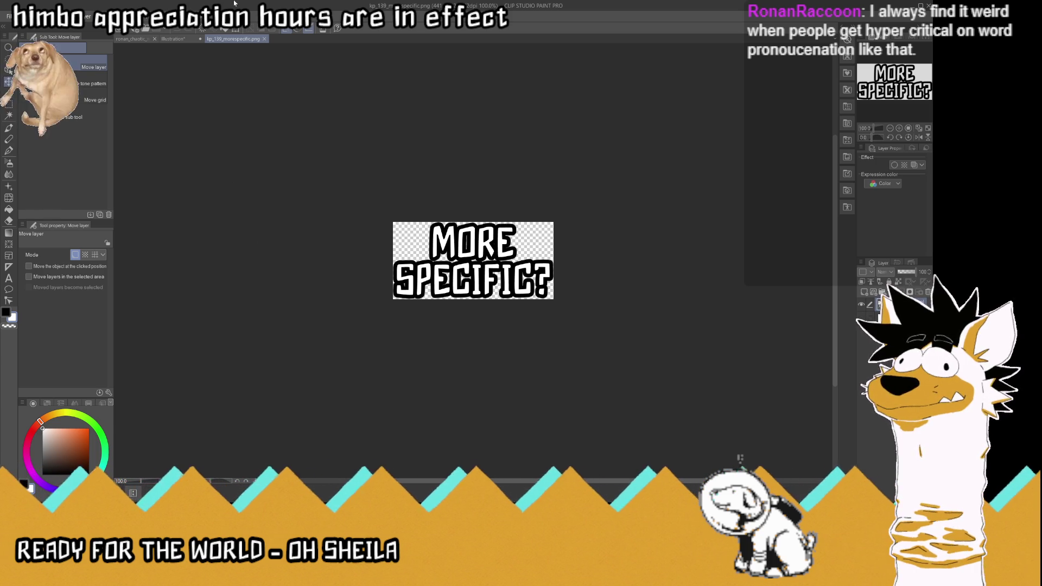
{"action": "left_click", "coordinate": [264, 38]}
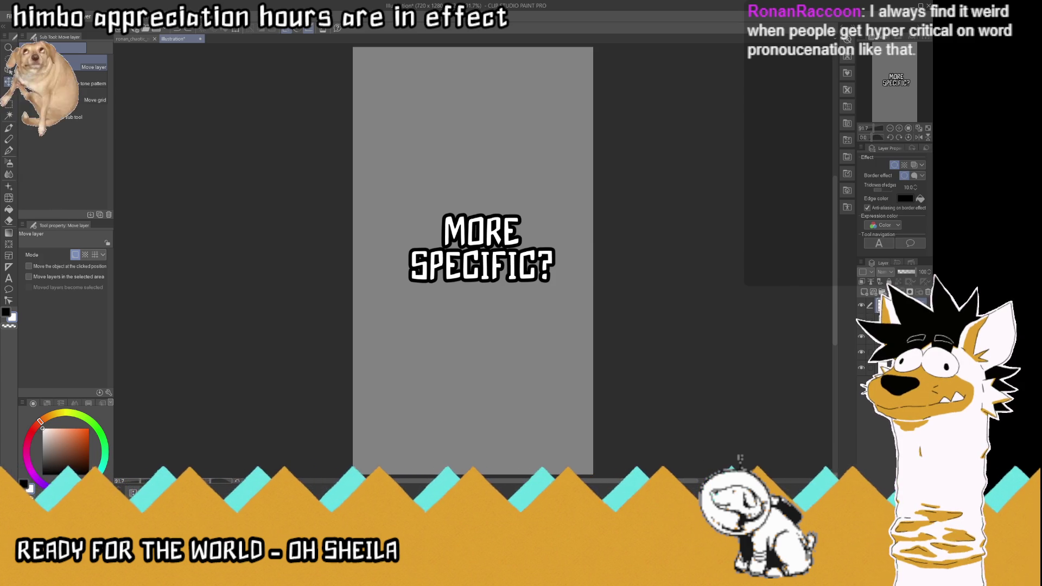
- Retype the caption as 'VLAD III' and shift it up and left
{"action": "left_click_drag", "start_coordinate": [557, 276], "coordinate": [580, 284]}
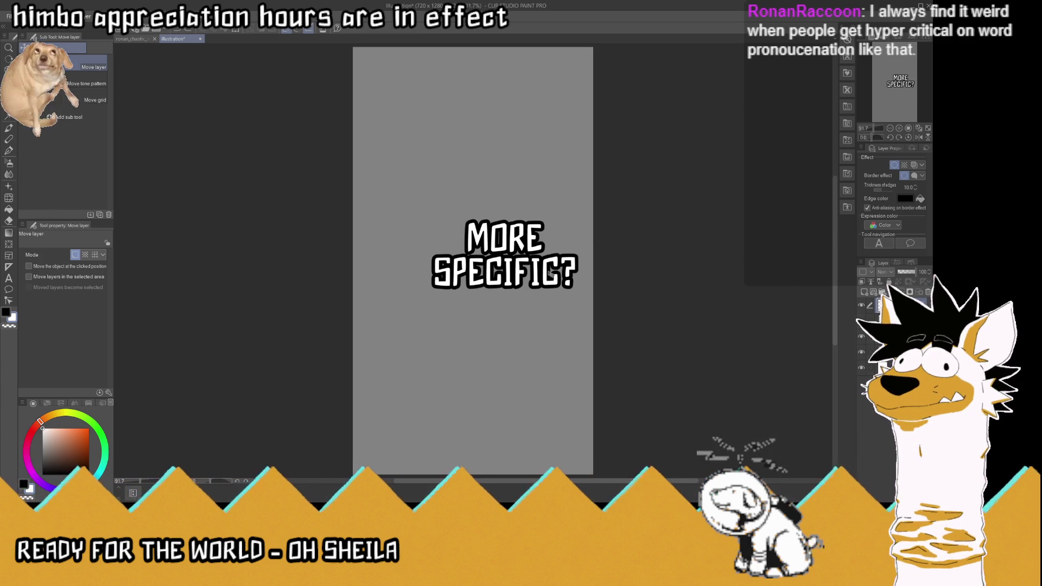
{"action": "key", "text": "t"}
{"action": "left_click", "coordinate": [574, 282]}
{"action": "left_click", "coordinate": [575, 282]}
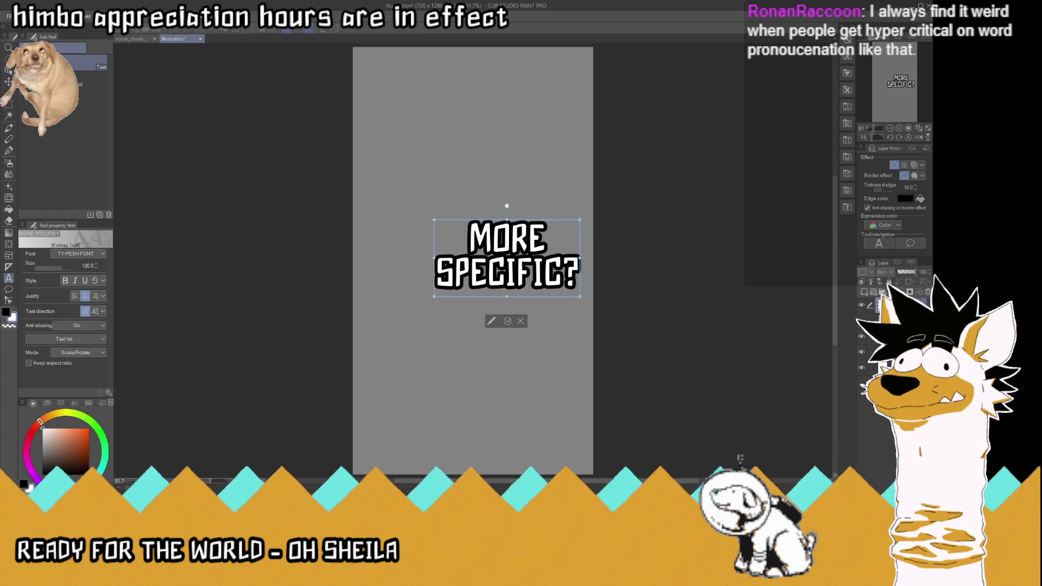
{"action": "key", "text": "ctrl+a"}
{"action": "type", "text": "VLA"}
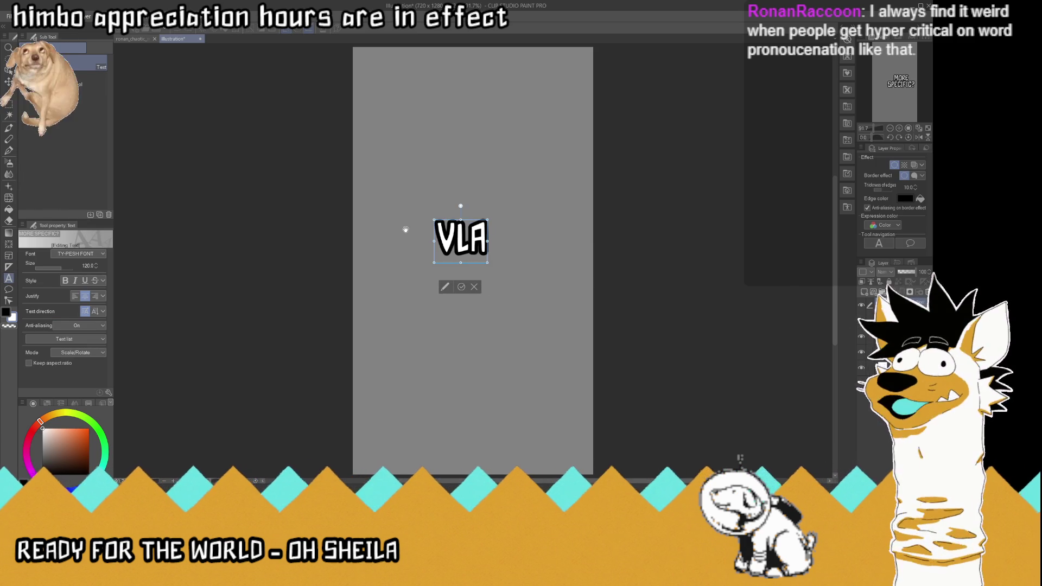
{"action": "type", "text": "D III"}
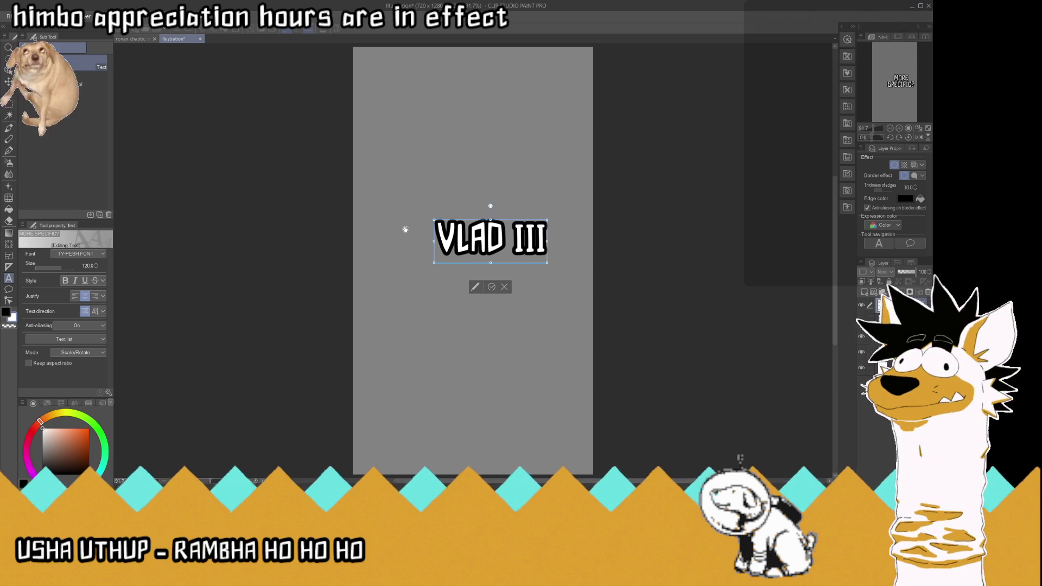
{"action": "left_click", "coordinate": [492, 287]}
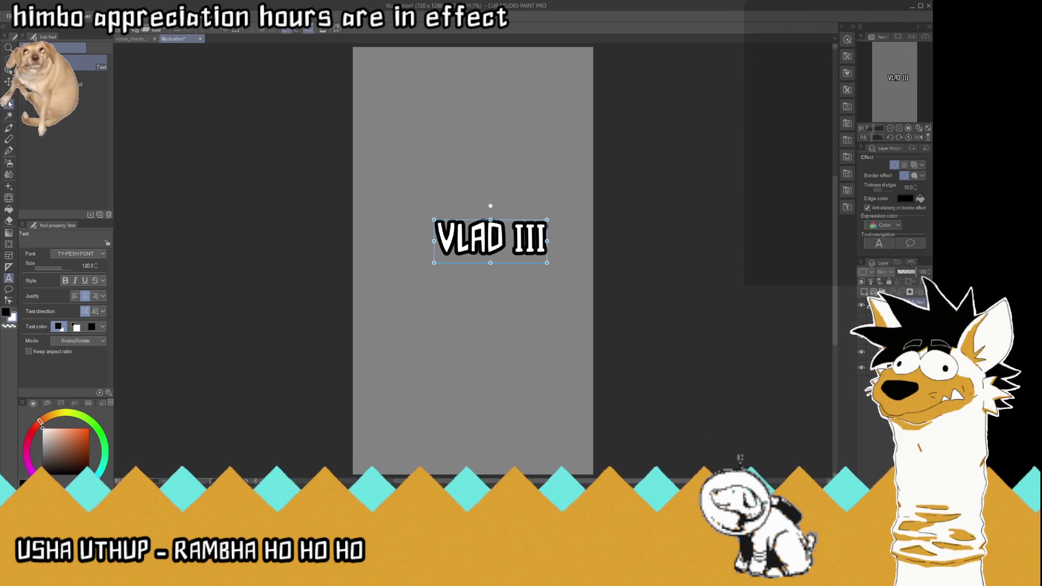
{"action": "key", "text": "k"}
{"action": "left_click_drag", "start_coordinate": [533, 238], "coordinate": [511, 226]}
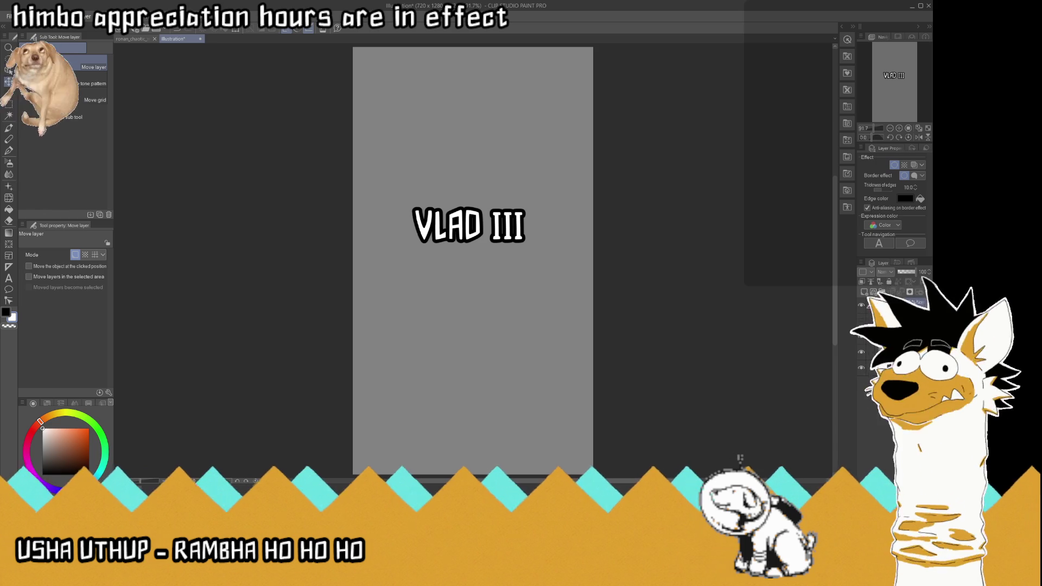
- Hide the Paper layer and save the caption as kp_140_vladiii.png
{"action": "left_click", "coordinate": [893, 277]}
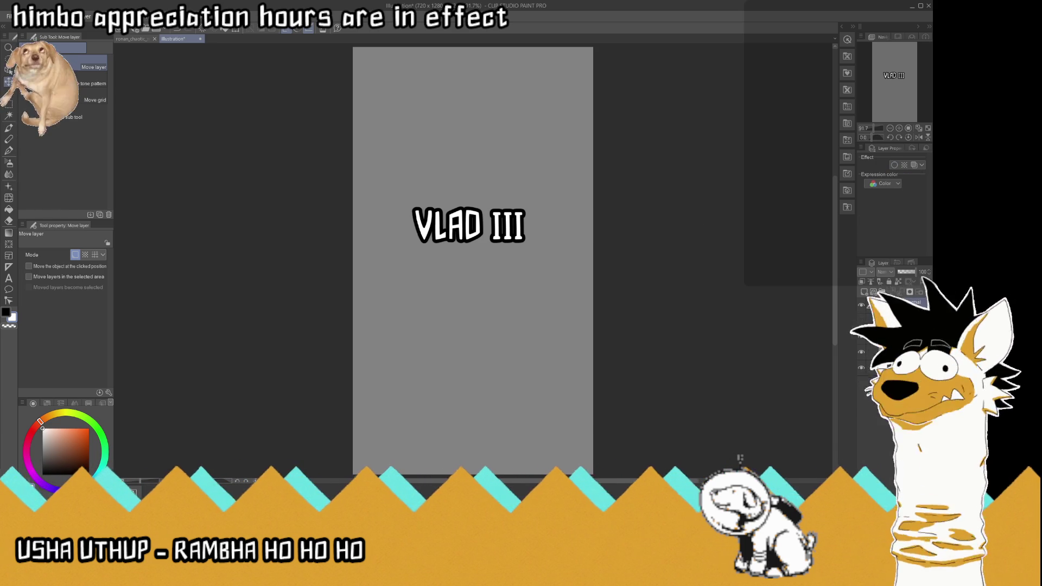
{"action": "left_click", "coordinate": [861, 318]}
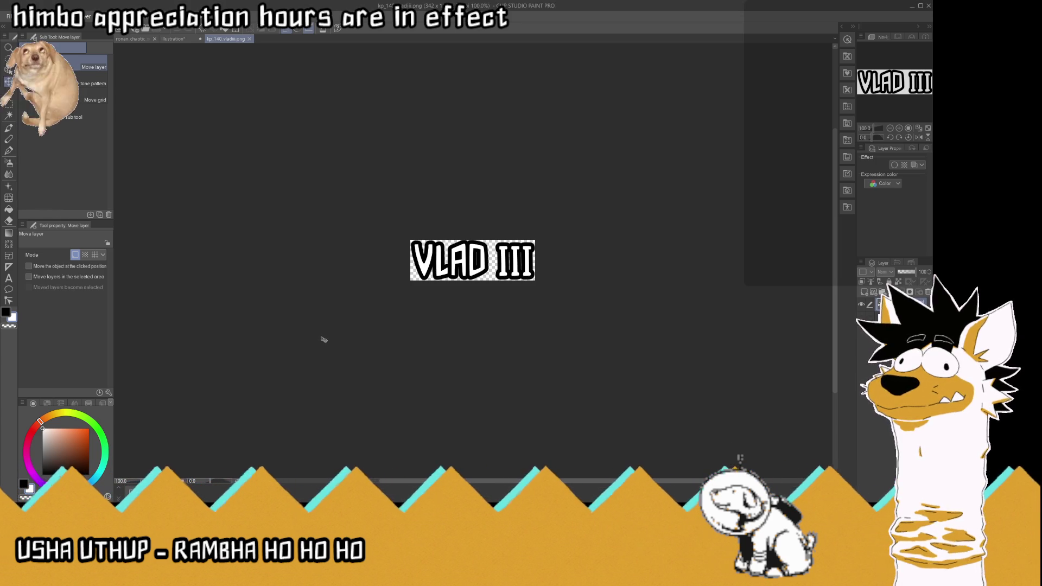
{"action": "left_click", "coordinate": [249, 39]}
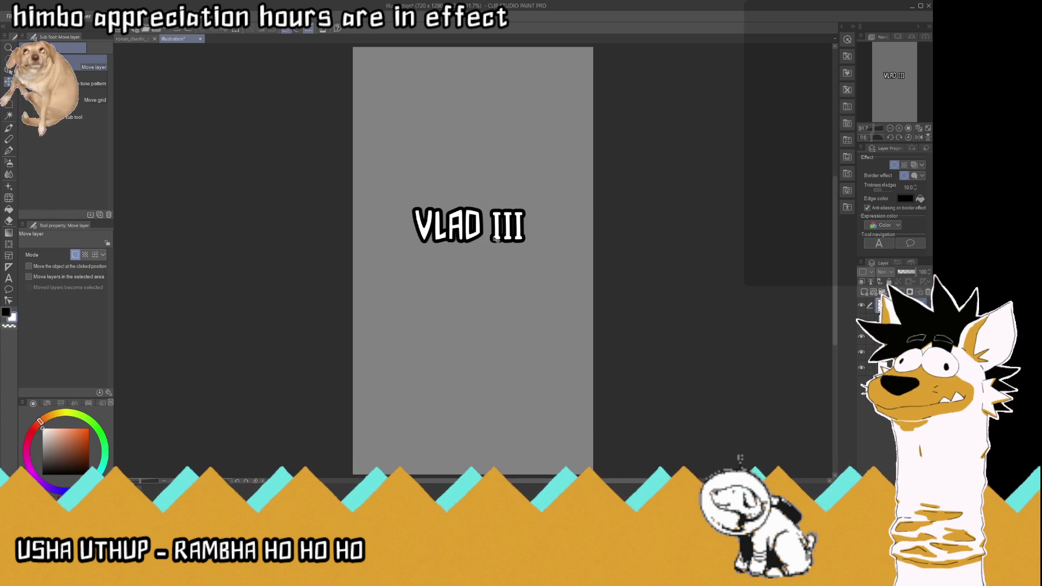
- Undo back to the previous caption and retype it as a single colon
{"action": "left_click_drag", "start_coordinate": [472, 227], "coordinate": [495, 239]}
{"action": "key", "text": "ctrl+z"}
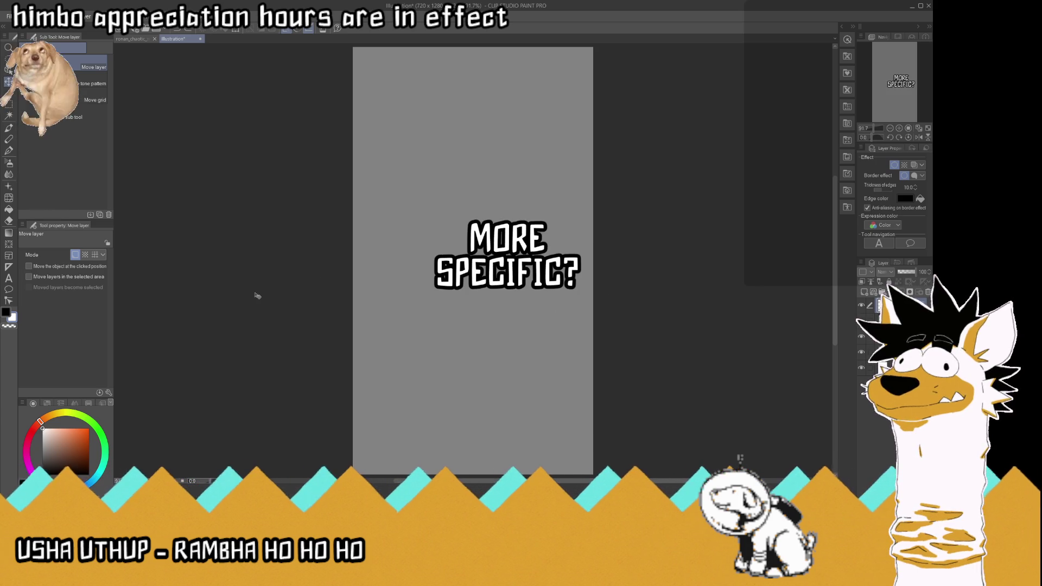
{"action": "left_click", "coordinate": [9, 279]}
{"action": "left_click", "coordinate": [528, 289]}
{"action": "key", "text": "ctrl+a"}
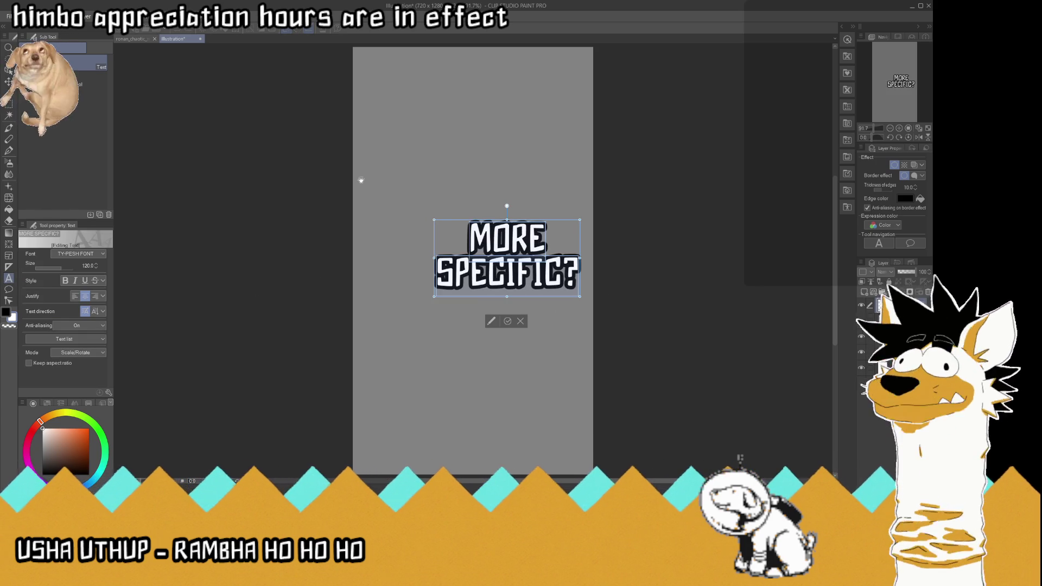
{"action": "type", "text": "VL"}
{"action": "key", "text": "BackSpace"}
{"action": "key", "text": "BackSpace"}
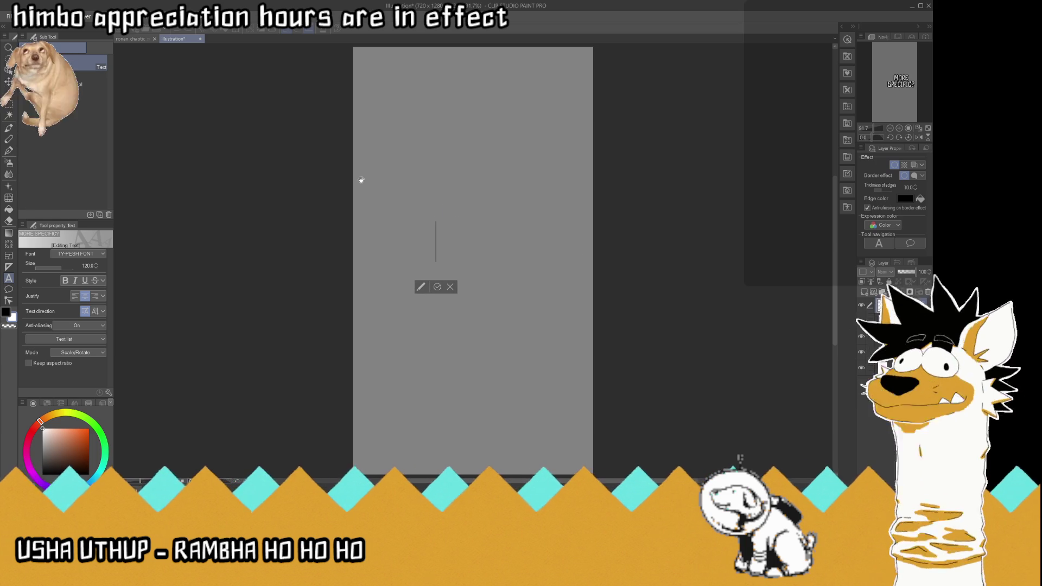
{"action": "type", "text": "oo"}
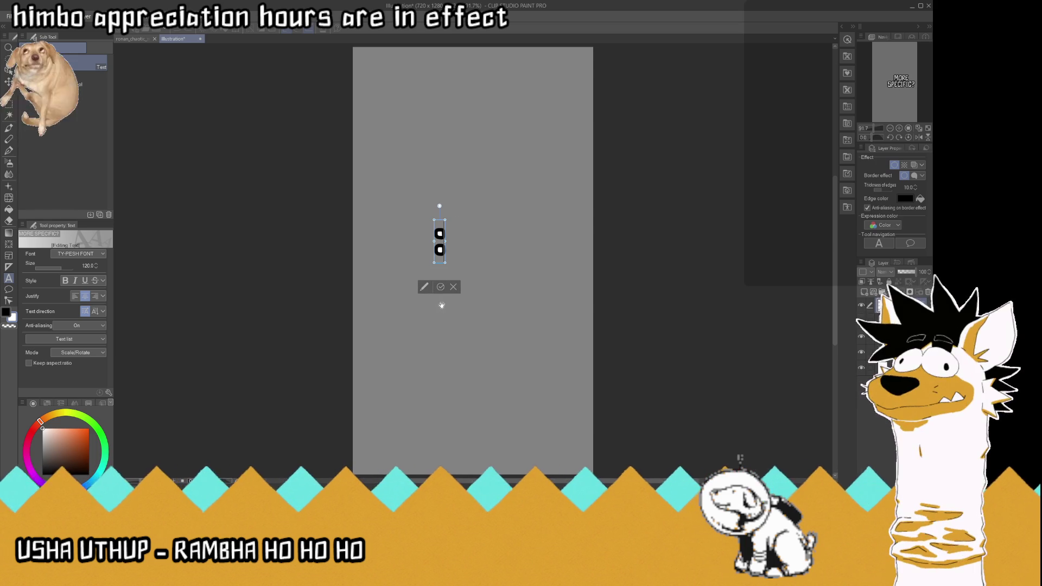
{"action": "left_click", "coordinate": [441, 287]}
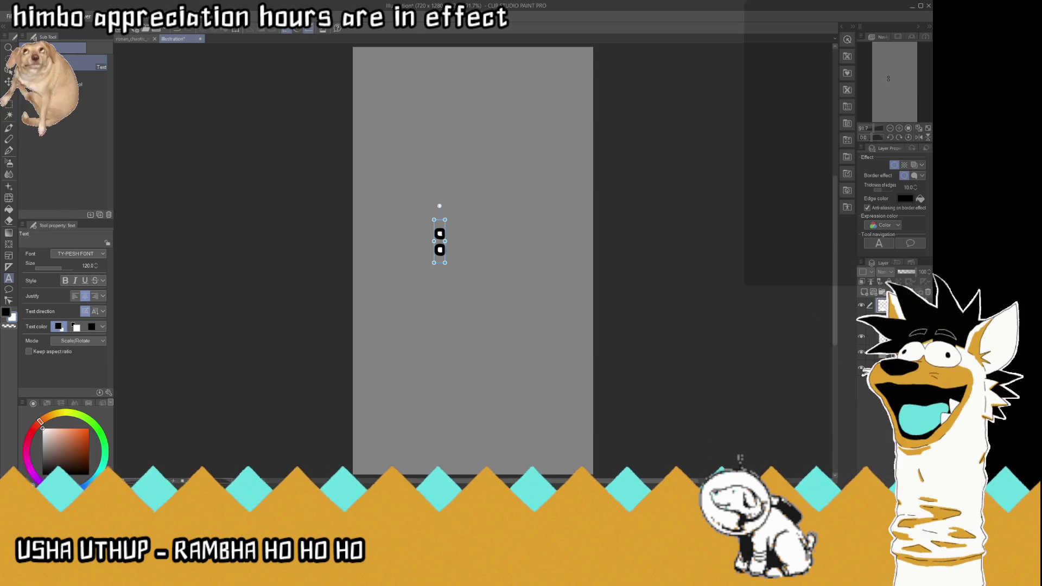
- Save the colon caption as the transparent image kp_141_colon.png
{"action": "left_click", "coordinate": [864, 291]}
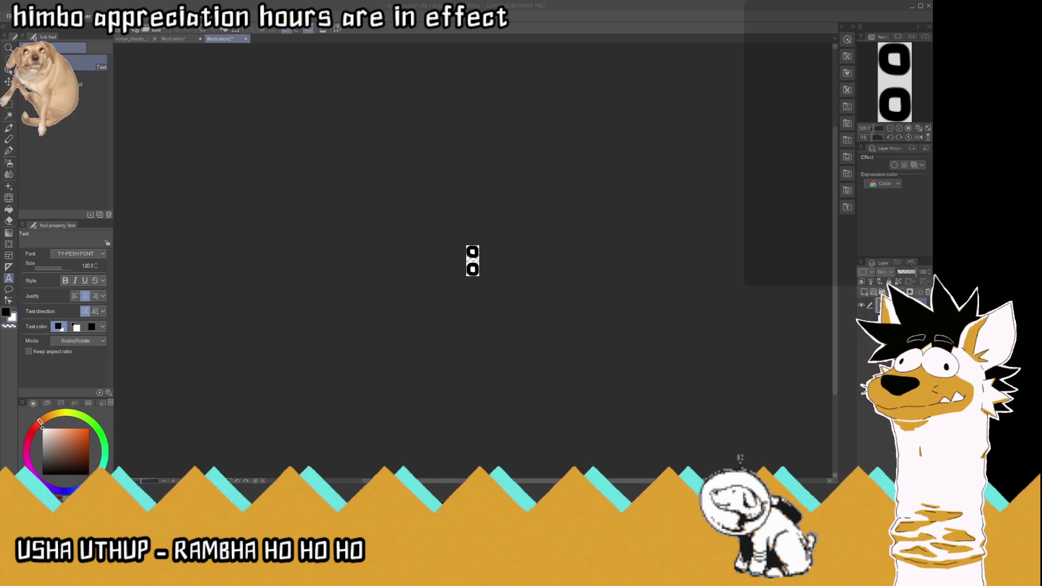
{"action": "key", "text": "Return"}
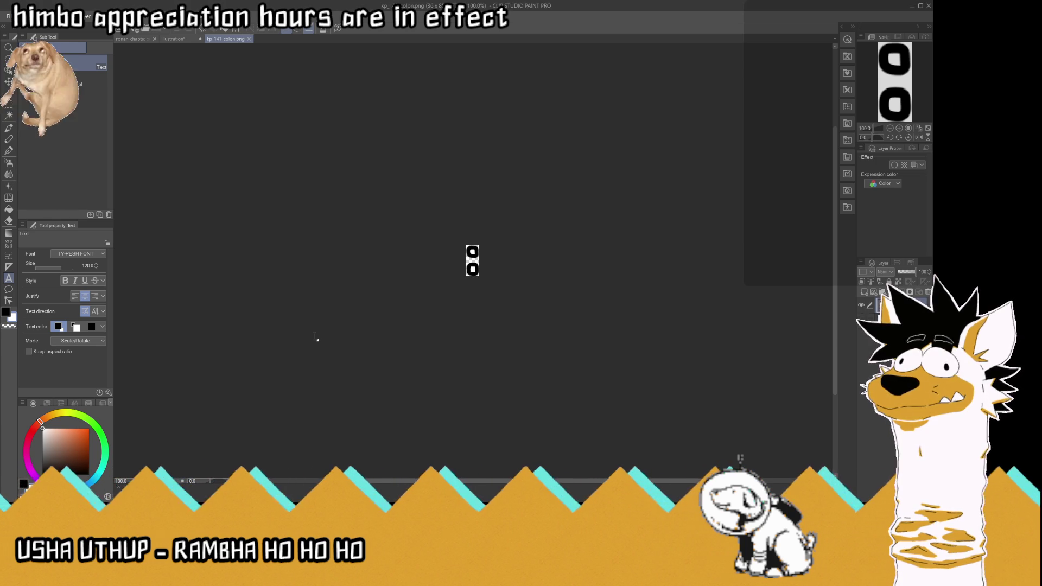
{"action": "left_click", "coordinate": [249, 39]}
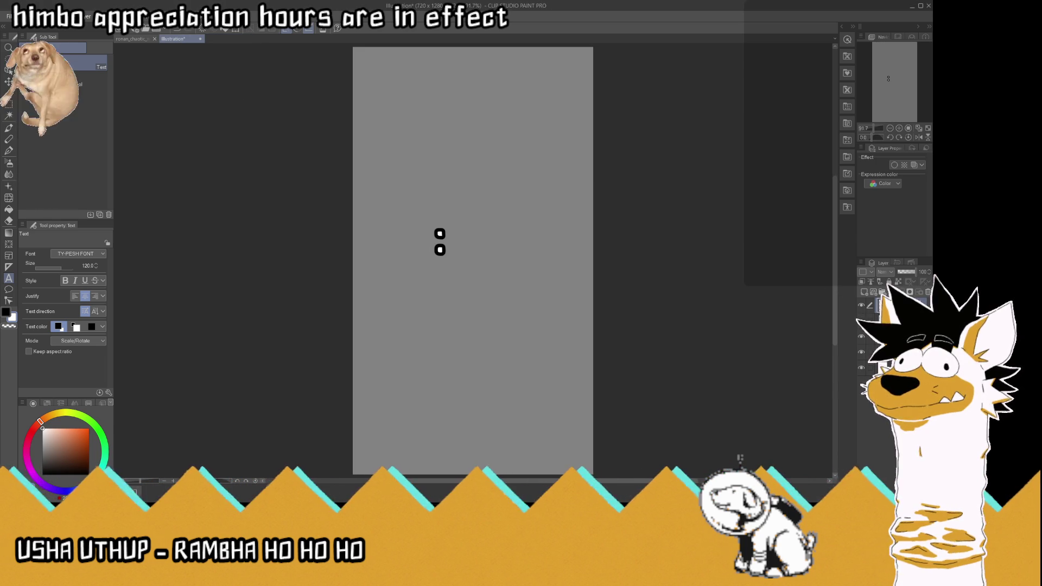
- Change the caption text to the single line IMPALER and commit it
{"action": "left_click", "coordinate": [440, 241]}
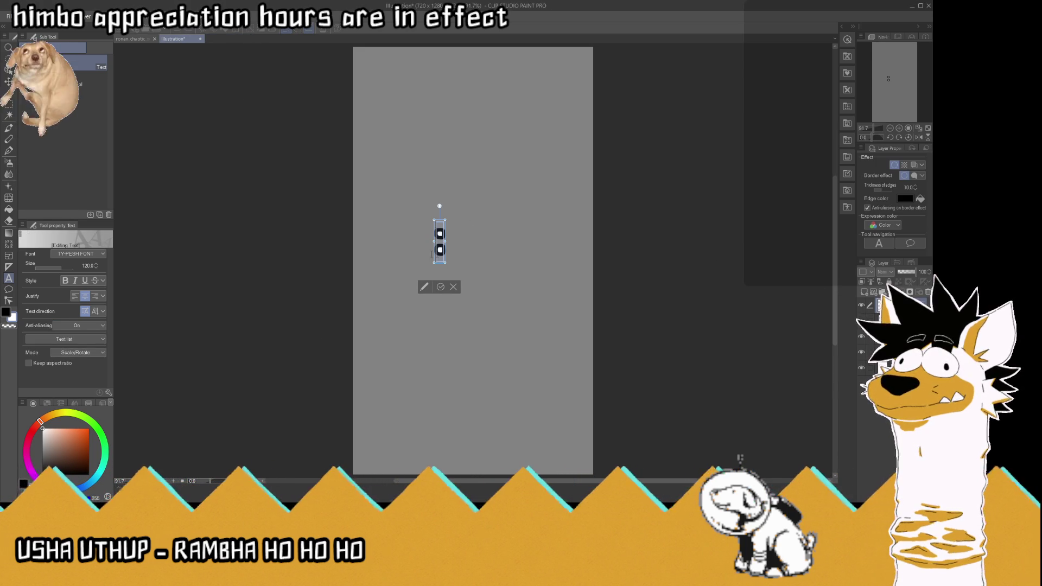
{"action": "type", "text": "THE"}
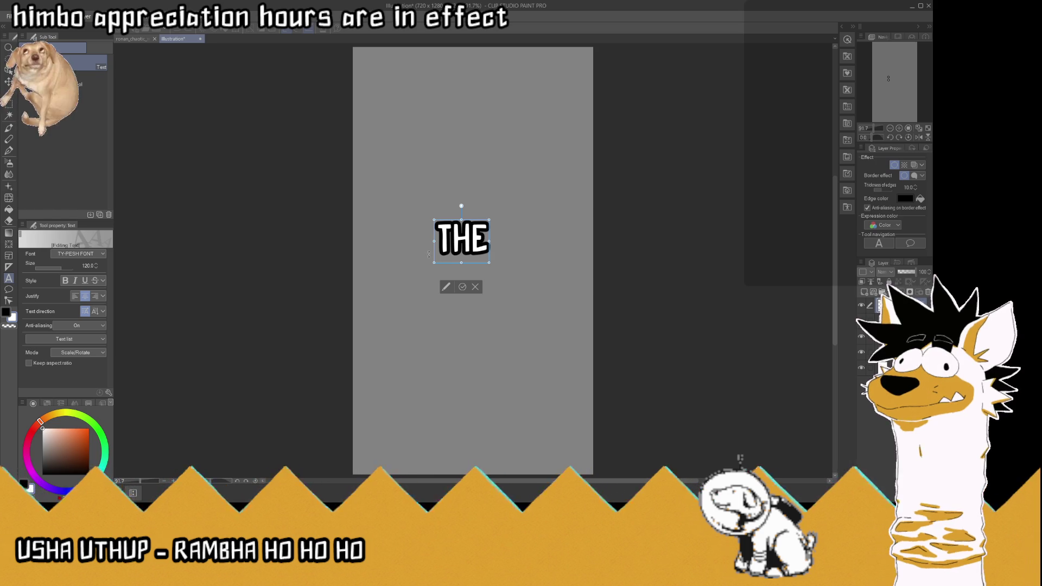
{"action": "key", "text": "Return"}
{"action": "type", "text": "IMP"}
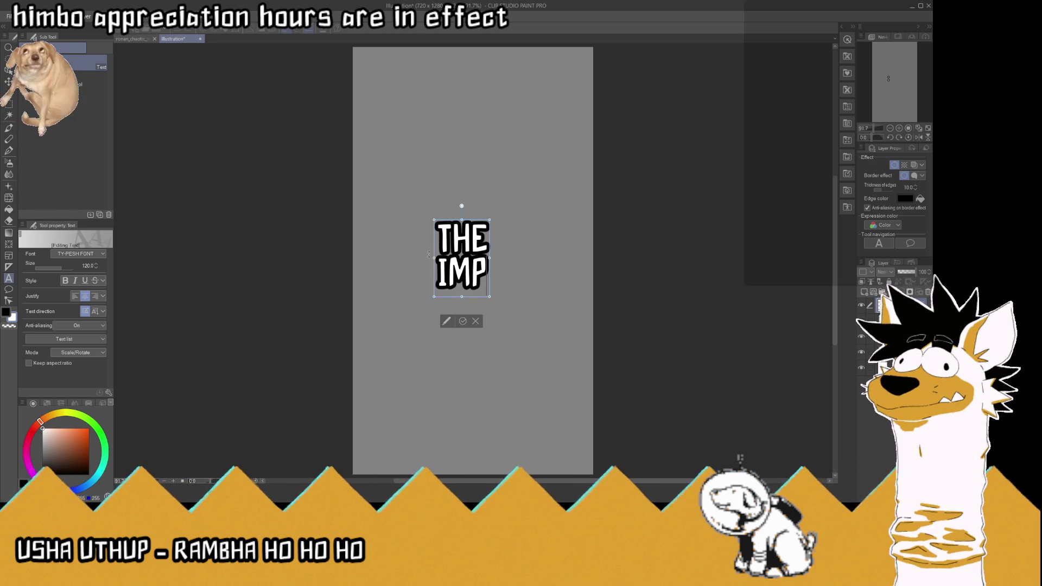
{"action": "type", "text": "ALER"}
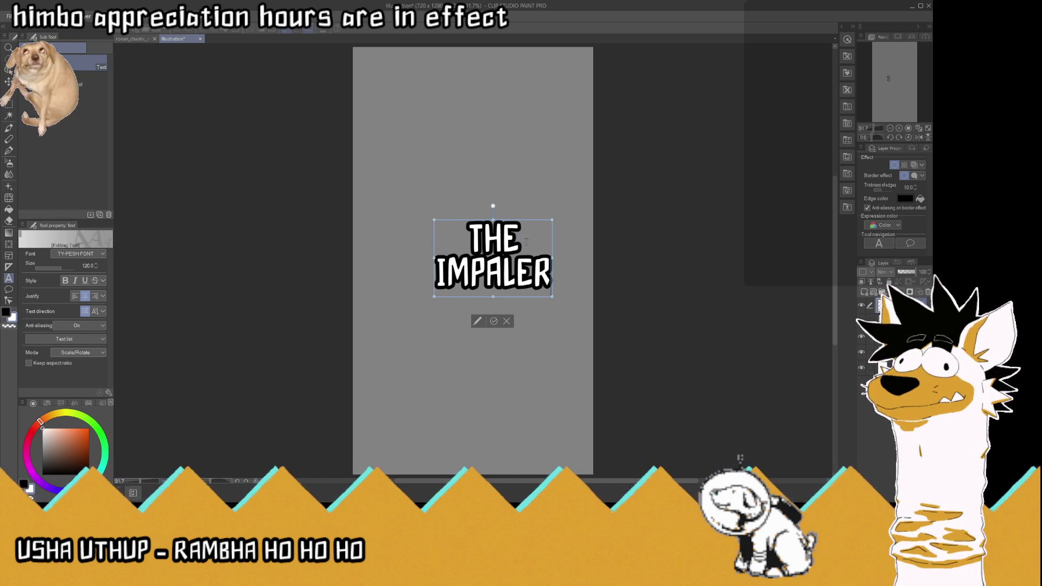
{"action": "key", "text": "BackSpace"}
{"action": "key", "text": "BackSpace"}
{"action": "key", "text": "BackSpace"}
{"action": "key", "text": "Down"}
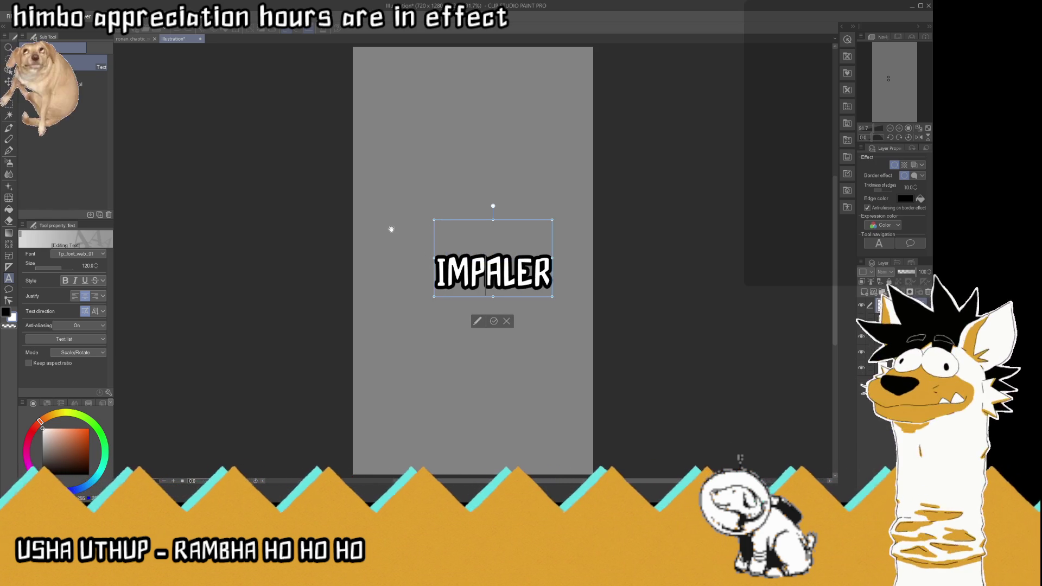
{"action": "key", "text": "BackSpace"}
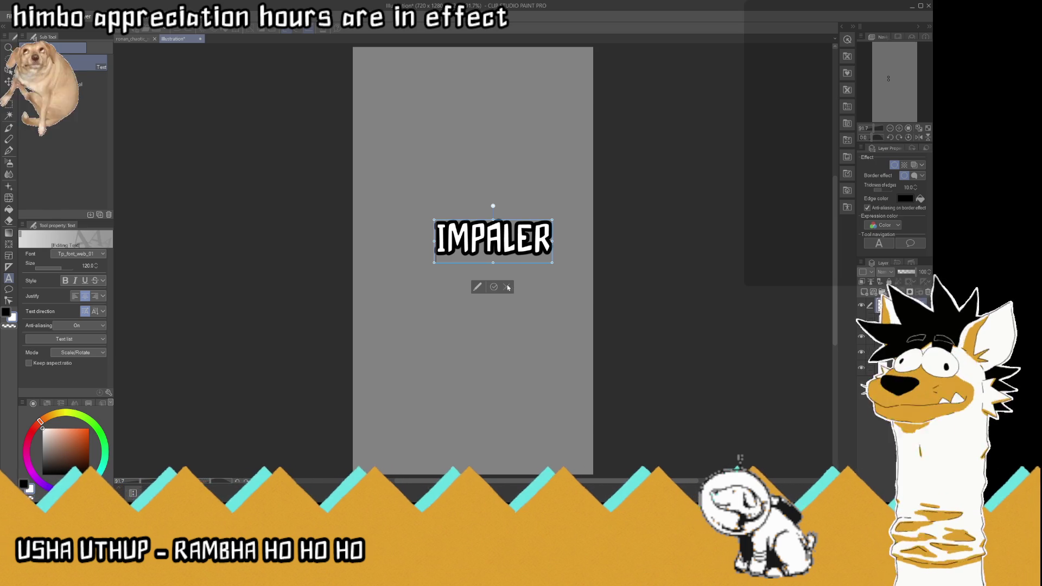
{"action": "left_click", "coordinate": [493, 287]}
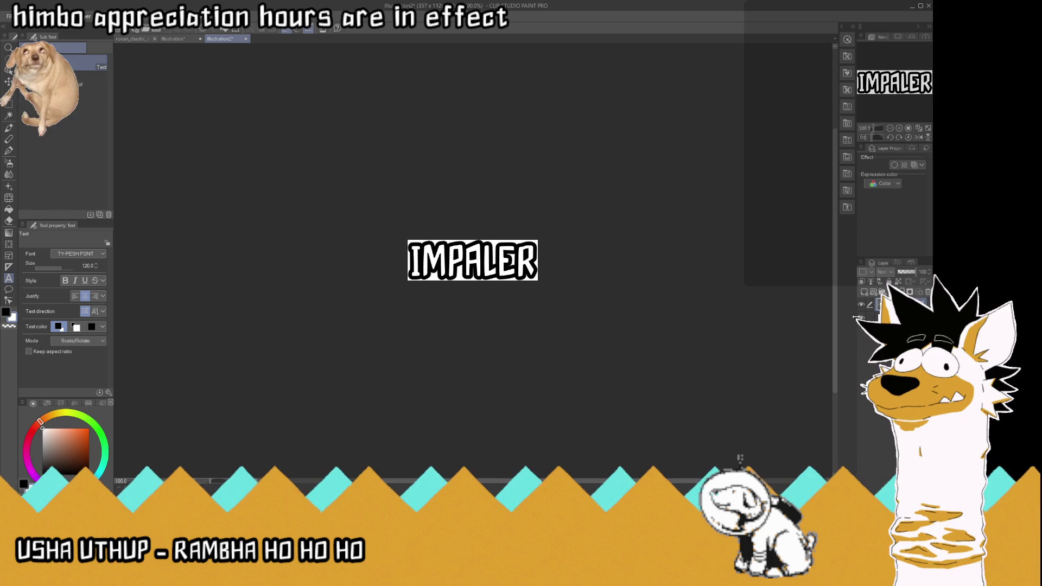
- Hide the Paper layer, save the image as transparent kp_142_impaler.png, and close it
{"action": "left_click", "coordinate": [861, 317]}
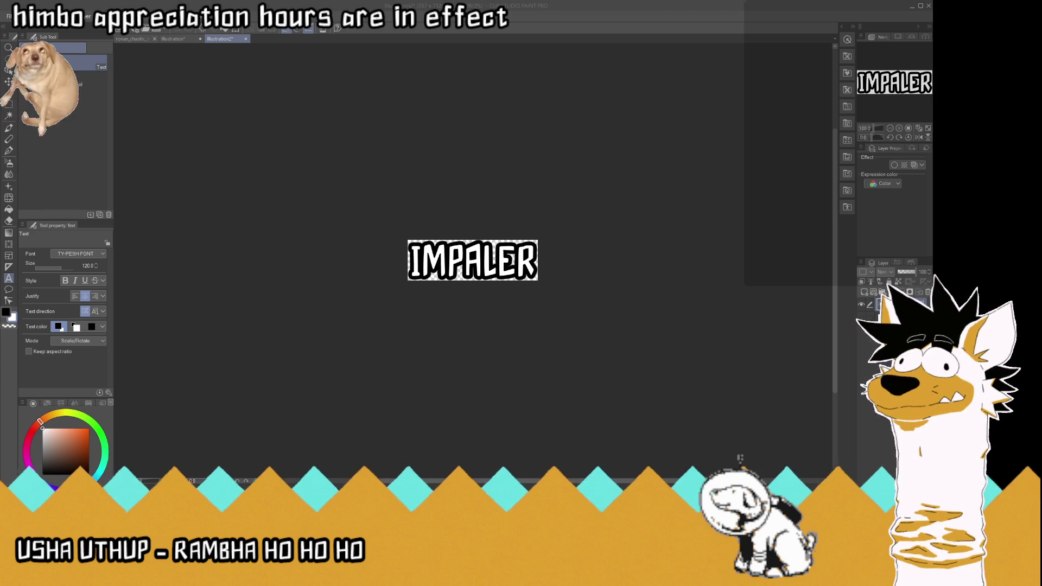
{"action": "key", "text": "Return"}
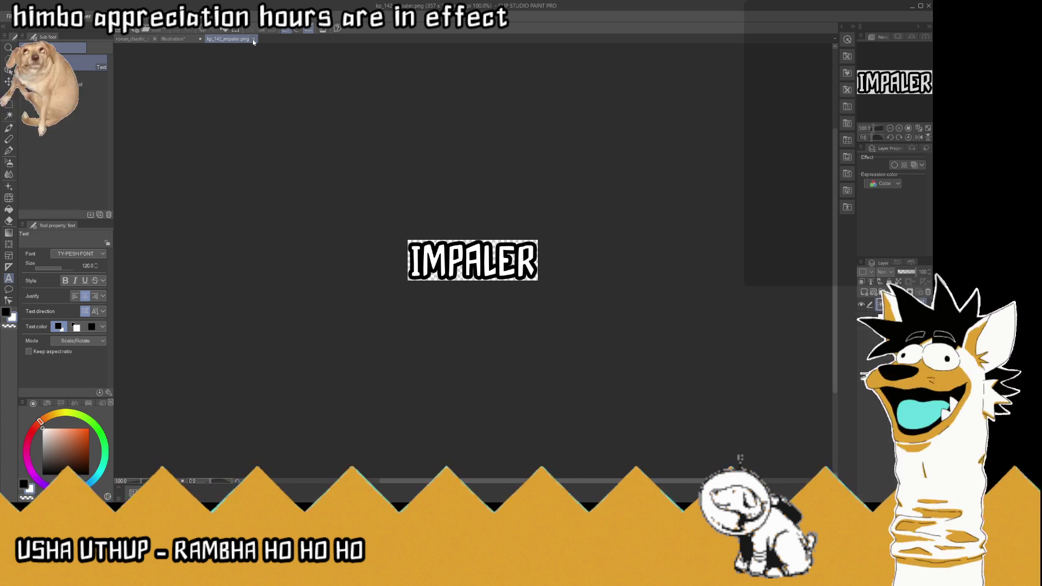
{"action": "left_click", "coordinate": [254, 39]}
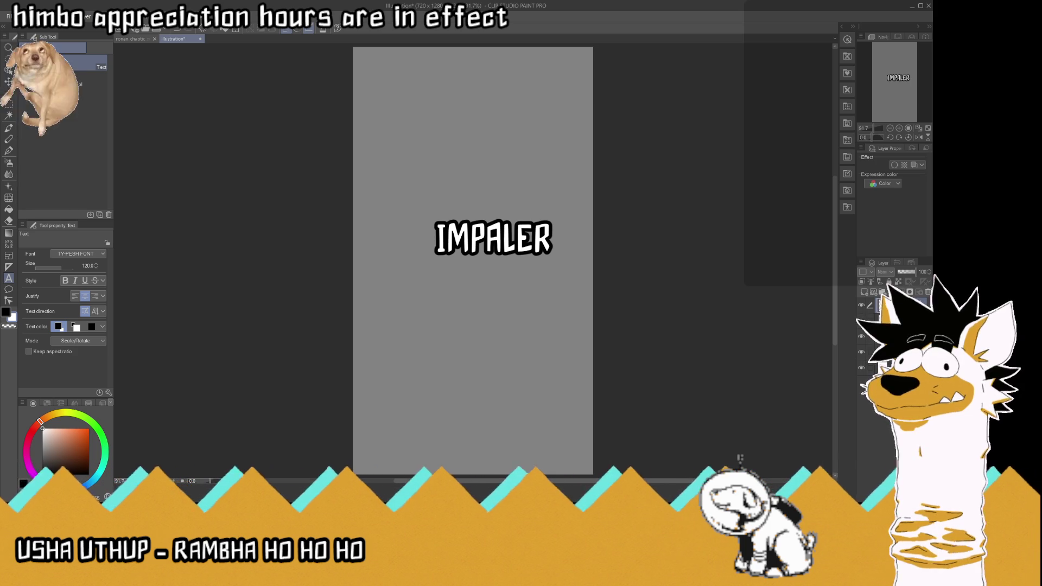
- Replace IMPALER with HE'S THE ONE, with HE'S, THE and ONE on separate lines
{"action": "left_click", "coordinate": [492, 239]}
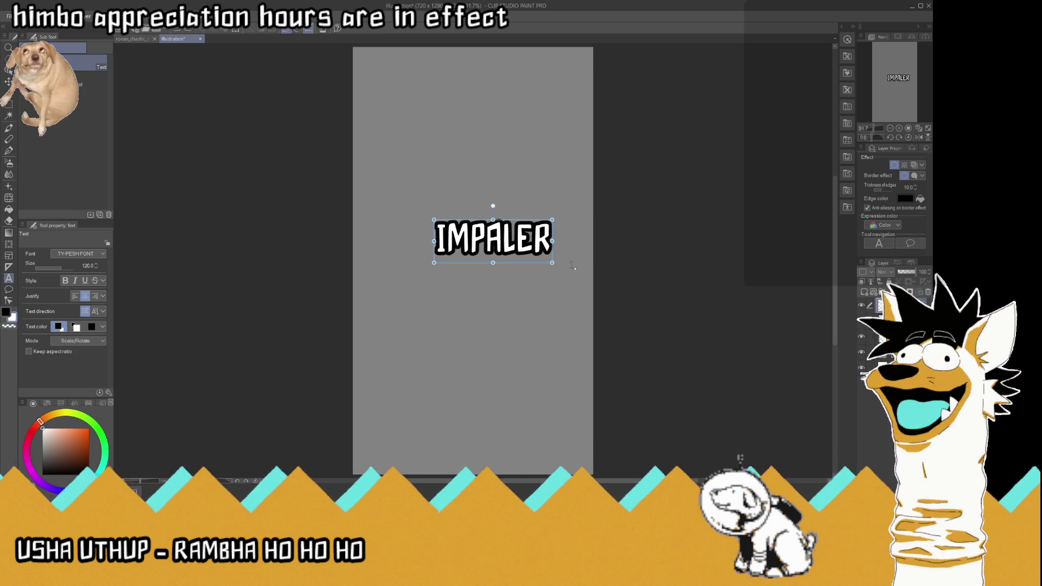
{"action": "left_click", "coordinate": [546, 245]}
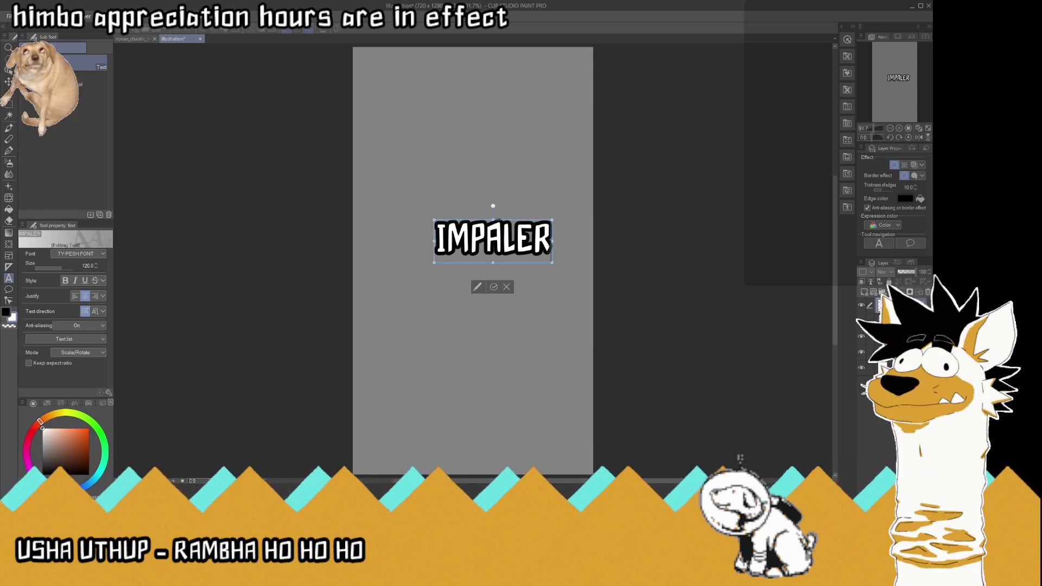
{"action": "left_click_drag", "start_coordinate": [547, 245], "coordinate": [436, 243]}
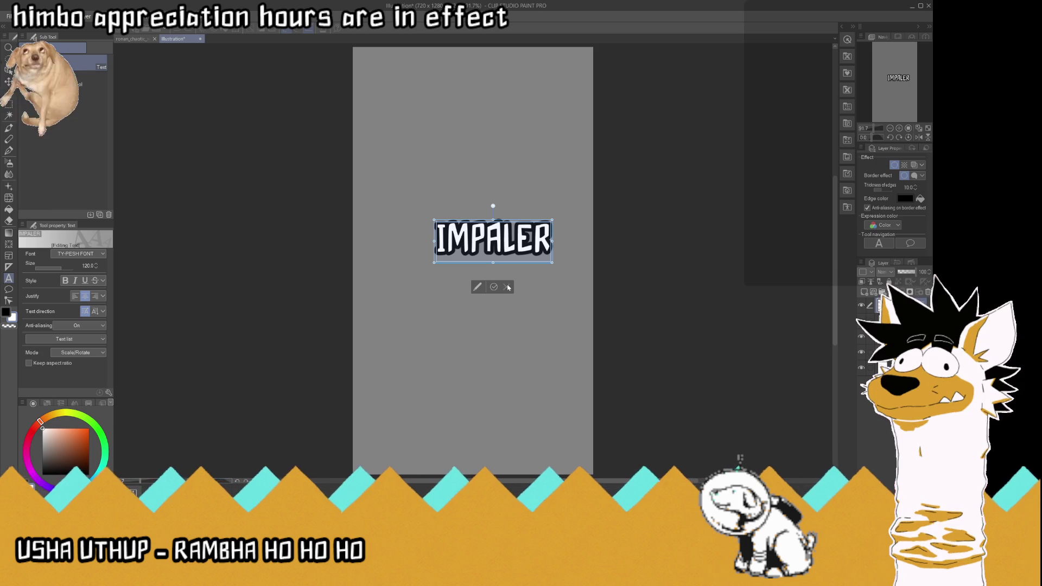
{"action": "type", "text": "H"}
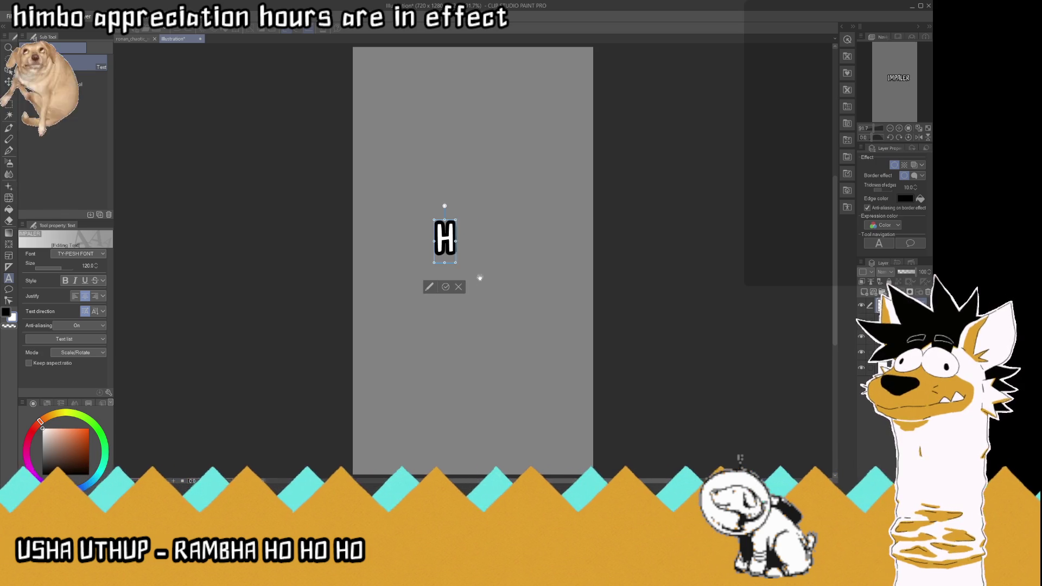
{"action": "type", "text": "E'S"}
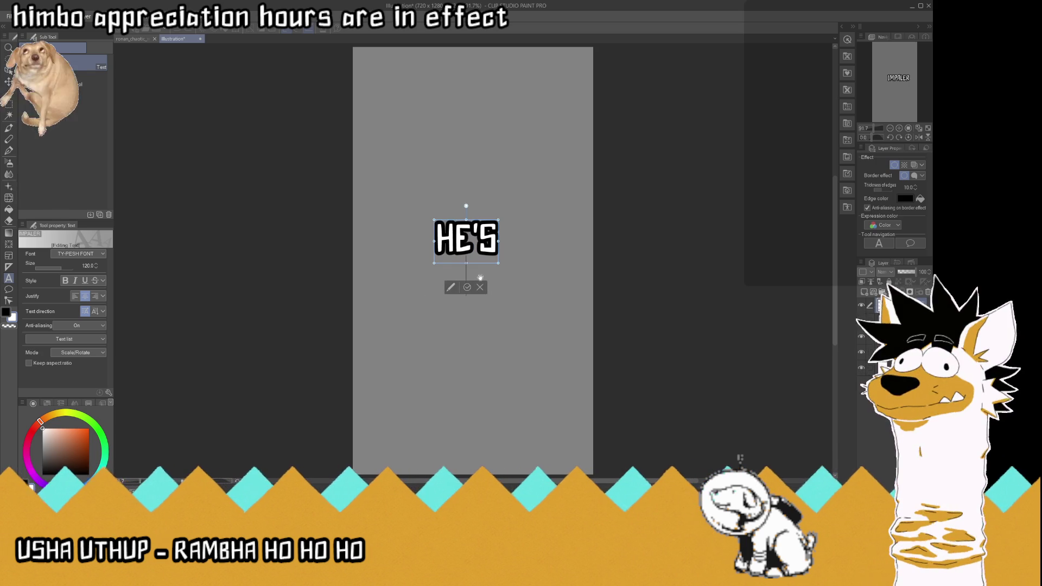
{"action": "key", "text": "Return"}
{"action": "type", "text": "THE ONE"}
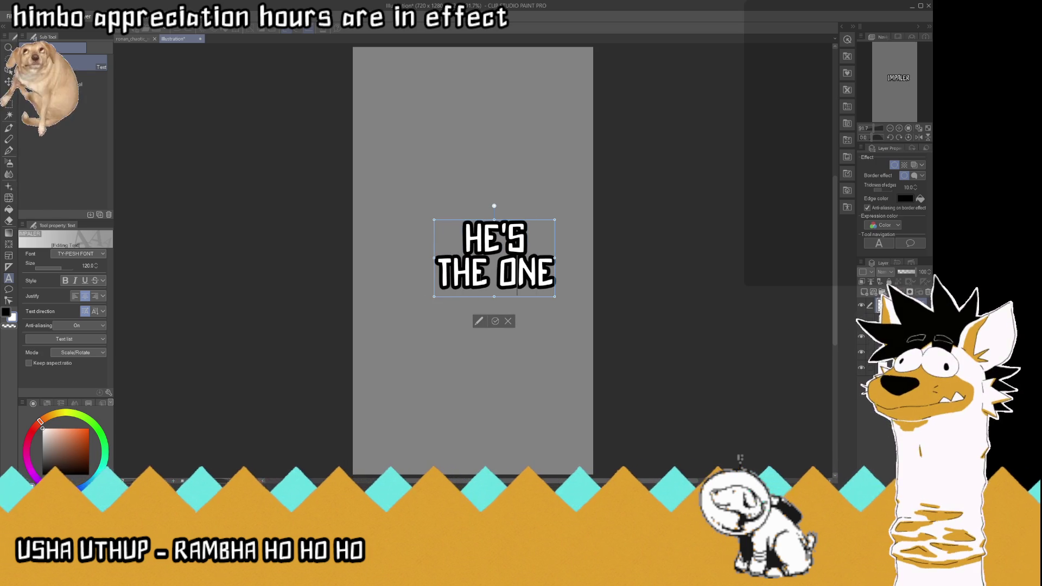
{"action": "key", "text": "BackSpace"}
{"action": "key", "text": "Return"}
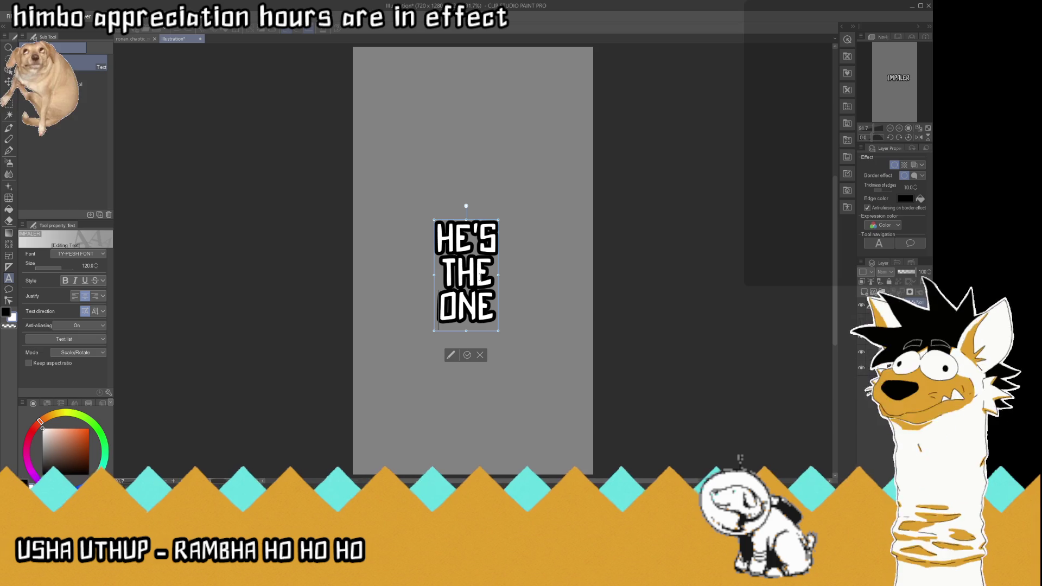
- Commit the HE'S THE ONE text and switch to the Toon Boom Harmony scene
{"action": "left_click", "coordinate": [467, 355]}
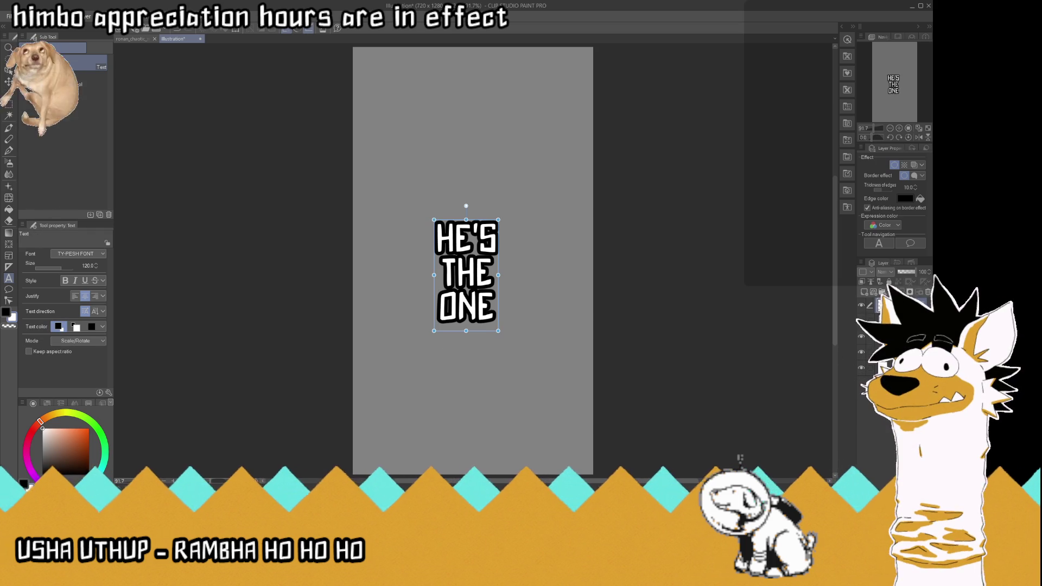
{"action": "key", "text": "Escape"}
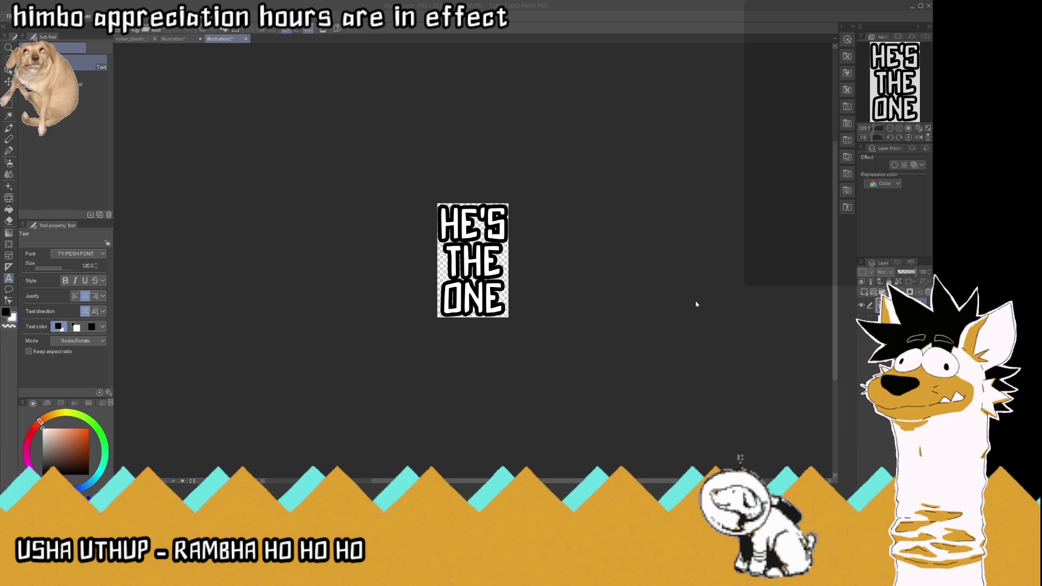
{"action": "key", "text": "alt+Tab"}
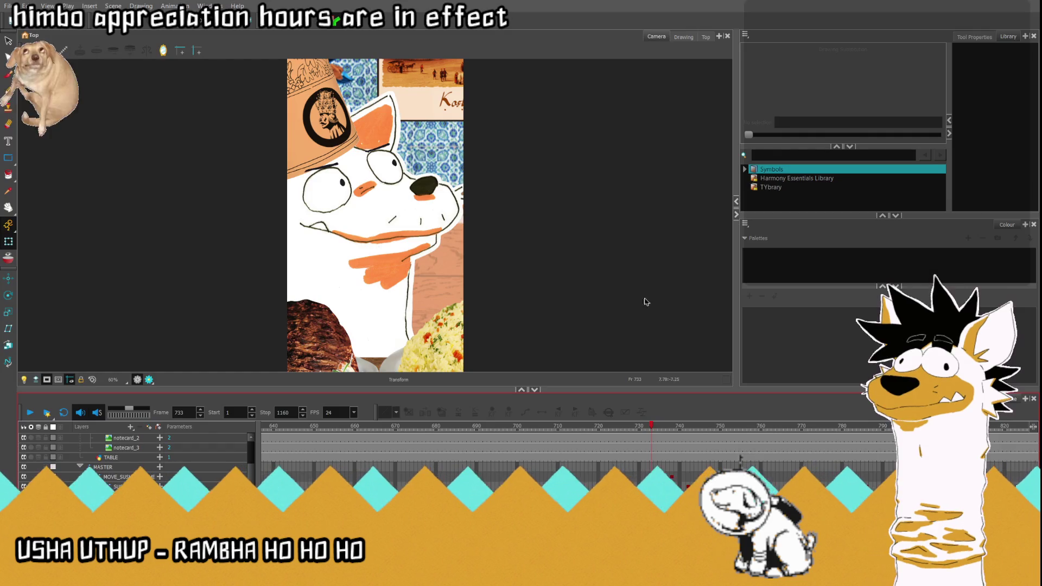
- Jump to frames 584 and 538, then scrub back to the close-up around frame 487
{"action": "left_click", "coordinate": [182, 412]}
{"action": "type", "text": "584"}
{"action": "key", "text": "Return"}
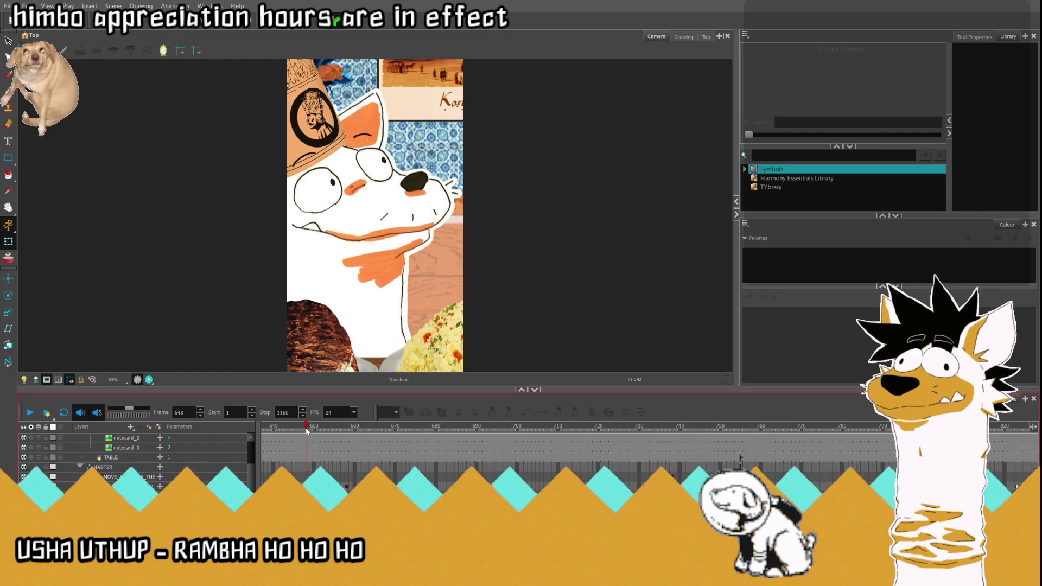
{"action": "type", "text": "538"}
{"action": "key", "text": "Return"}
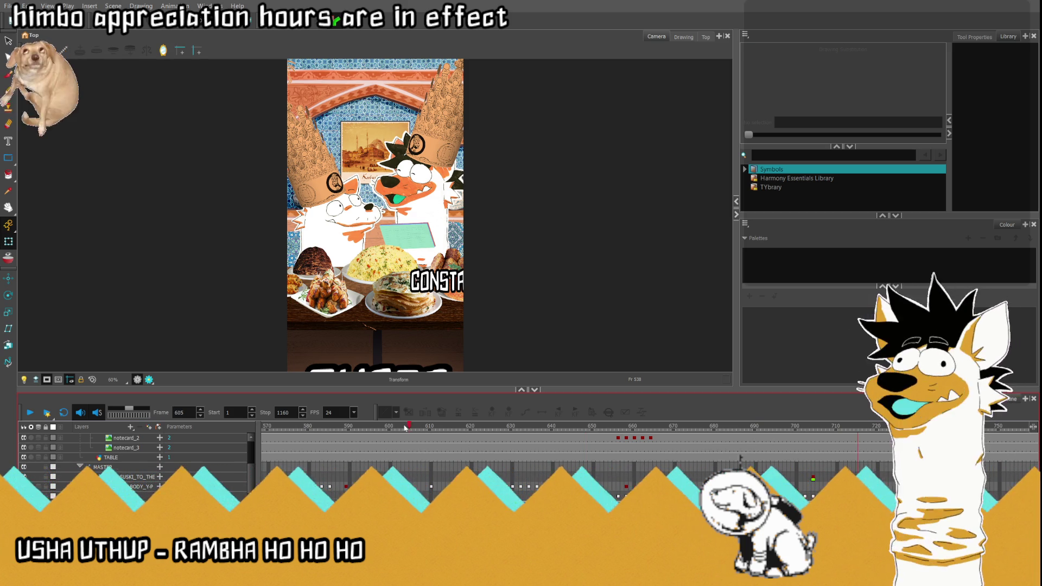
{"action": "left_click", "coordinate": [324, 429]}
{"action": "mouse_move", "coordinate": [324, 430]}
{"action": "left_mouse_down"}
{"action": "mouse_move", "coordinate": [304, 431]}
{"action": "mouse_move", "coordinate": [366, 438]}
{"action": "mouse_move", "coordinate": [293, 438]}
{"action": "mouse_move", "coordinate": [306, 437]}
{"action": "left_mouse_up"}
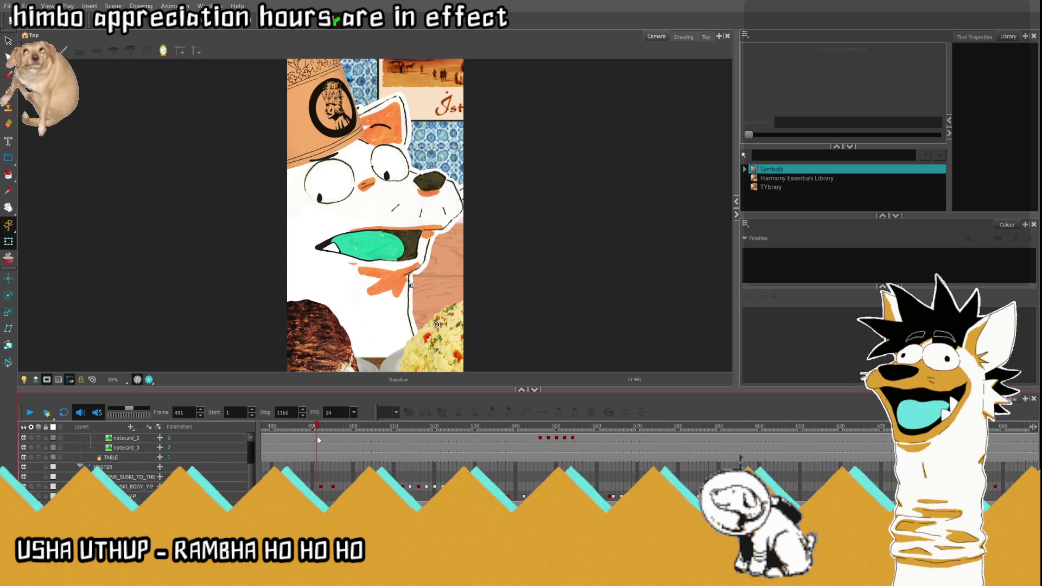
{"action": "key", "text": "comma"}
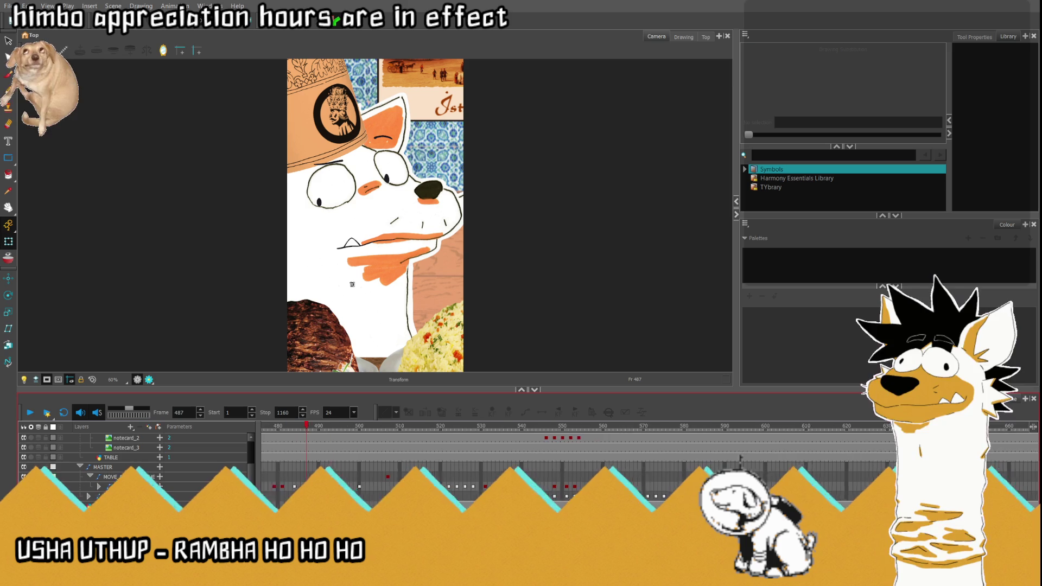
- Scrub from frame 437 through the close-up, then bring the subtitle layers into view at frame 543
{"action": "scroll", "coordinate": [290, 429], "scroll_direction": "left", "scroll_amount": 2}
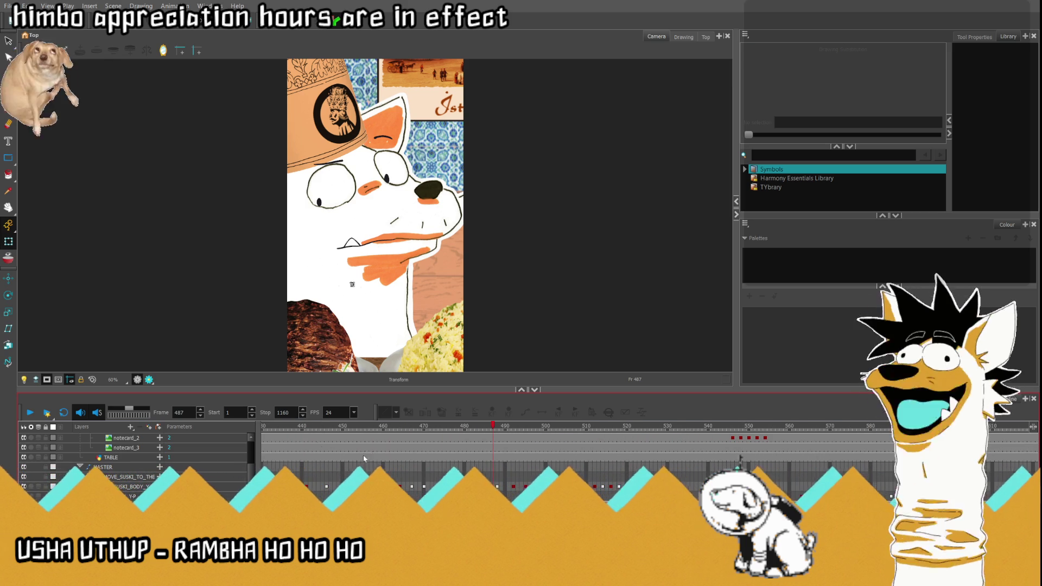
{"action": "left_click", "coordinate": [290, 429]}
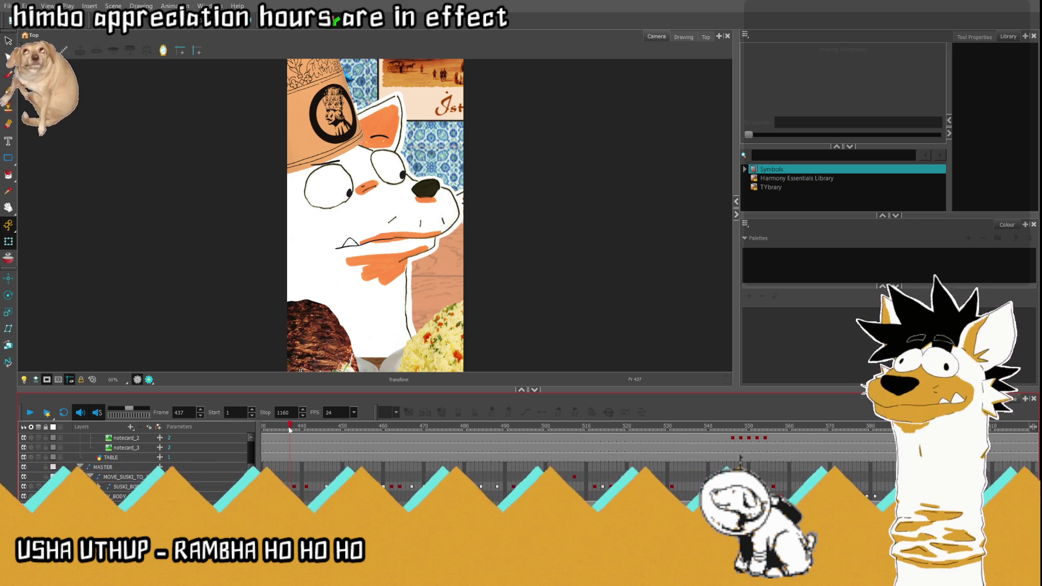
{"action": "left_click_drag", "start_coordinate": [289, 427], "coordinate": [836, 469]}
{"action": "scroll", "coordinate": [667, 488], "scroll_direction": "right", "scroll_amount": 5}
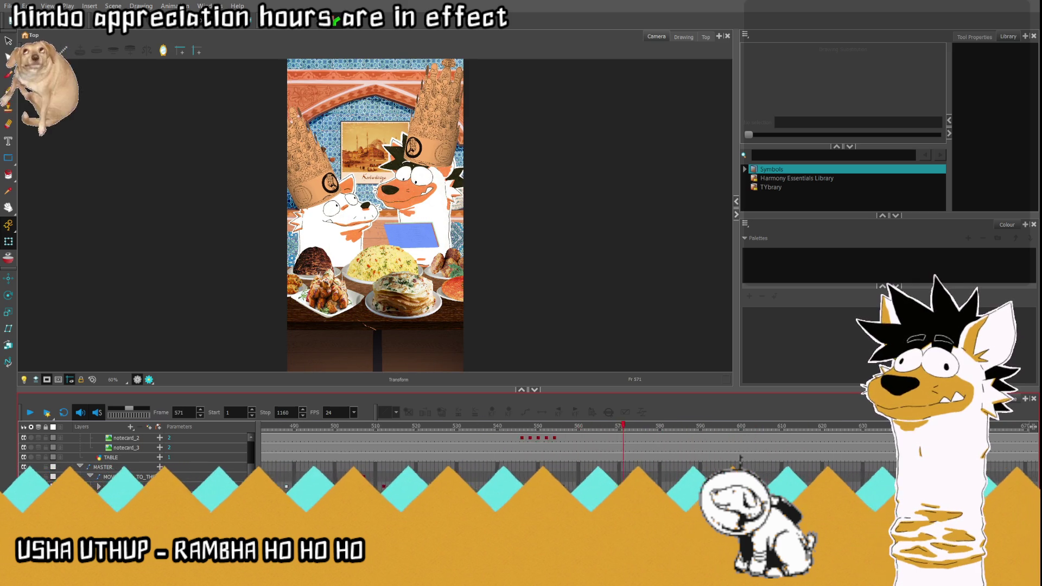
{"action": "scroll", "coordinate": [667, 488], "scroll_direction": "up", "scroll_amount": 5}
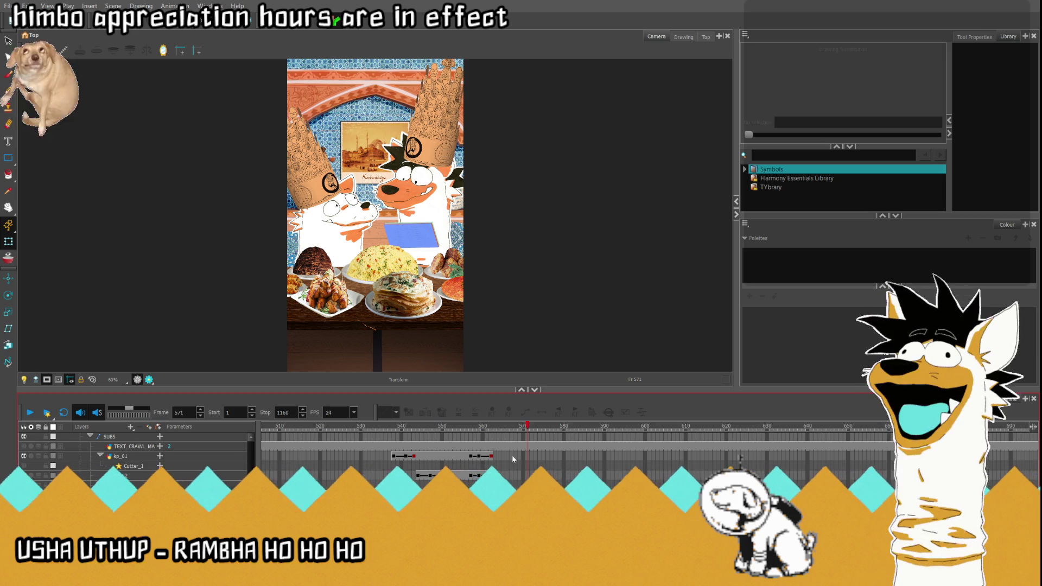
{"action": "left_click", "coordinate": [414, 446]}
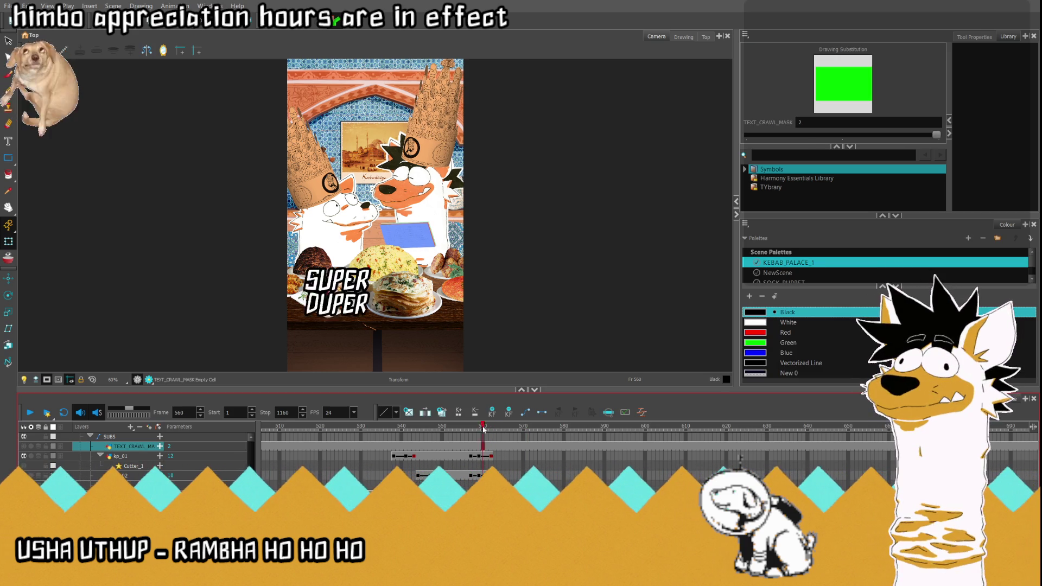
- Check the captions around frames 556–588 and select the kp_03 cell at frame 561 for IN 1462
{"action": "left_click_drag", "start_coordinate": [415, 434], "coordinate": [510, 431]}
{"action": "left_click", "coordinate": [466, 456]}
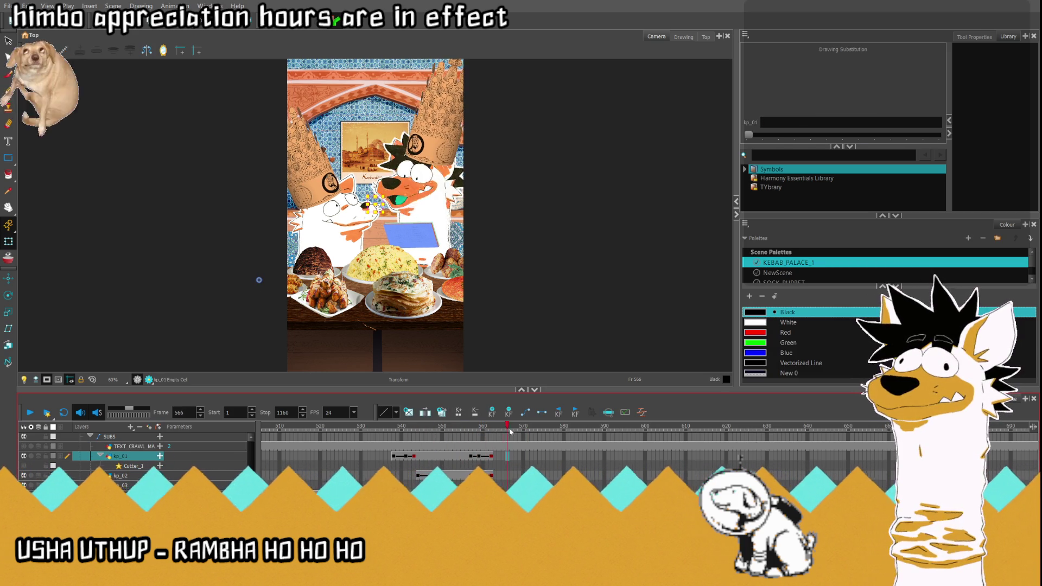
{"action": "left_click", "coordinate": [498, 456]}
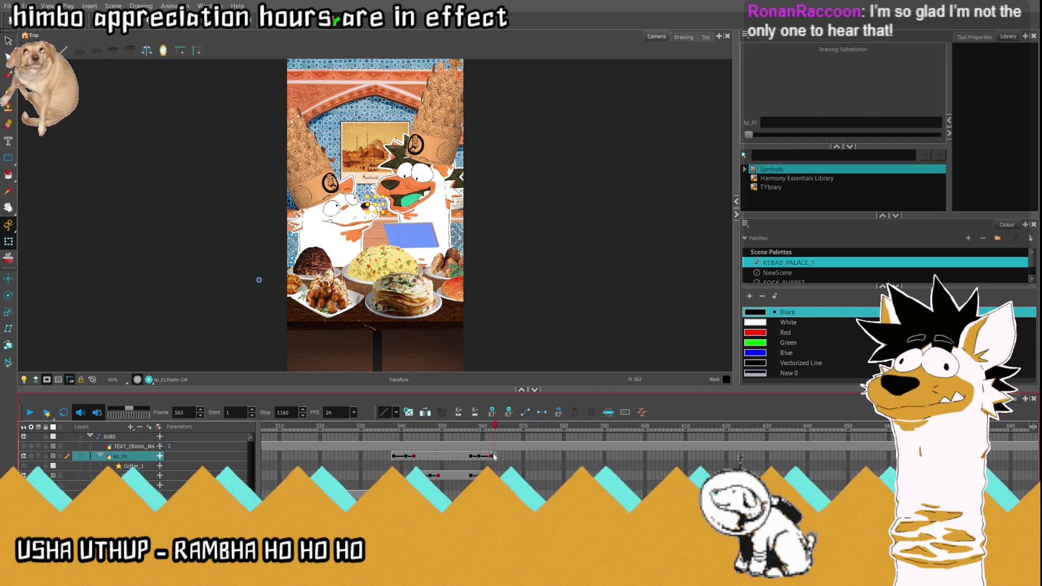
{"action": "left_click", "coordinate": [484, 455]}
{"action": "left_click", "coordinate": [487, 485]}
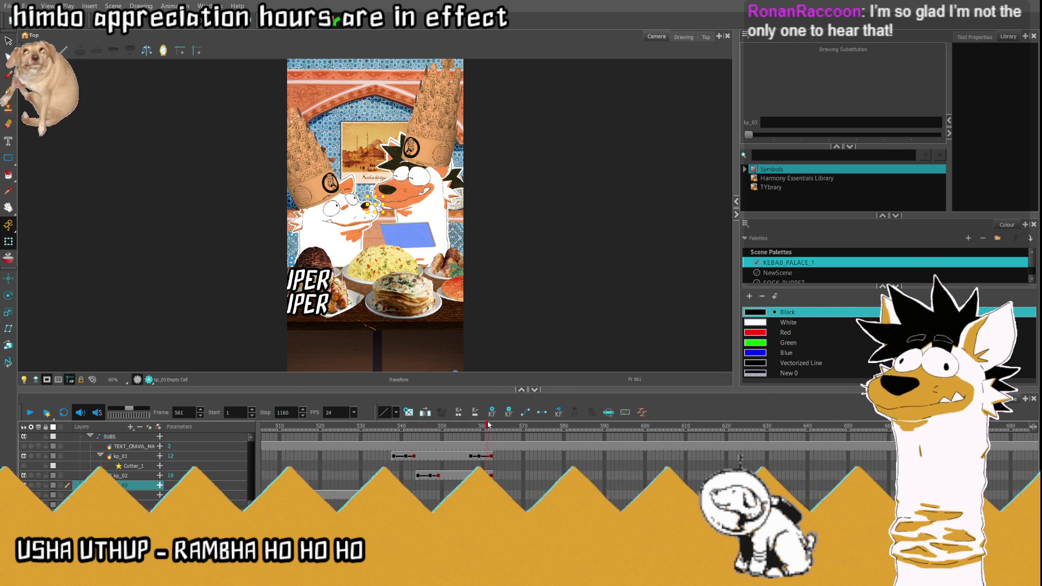
{"action": "left_click", "coordinate": [515, 427]}
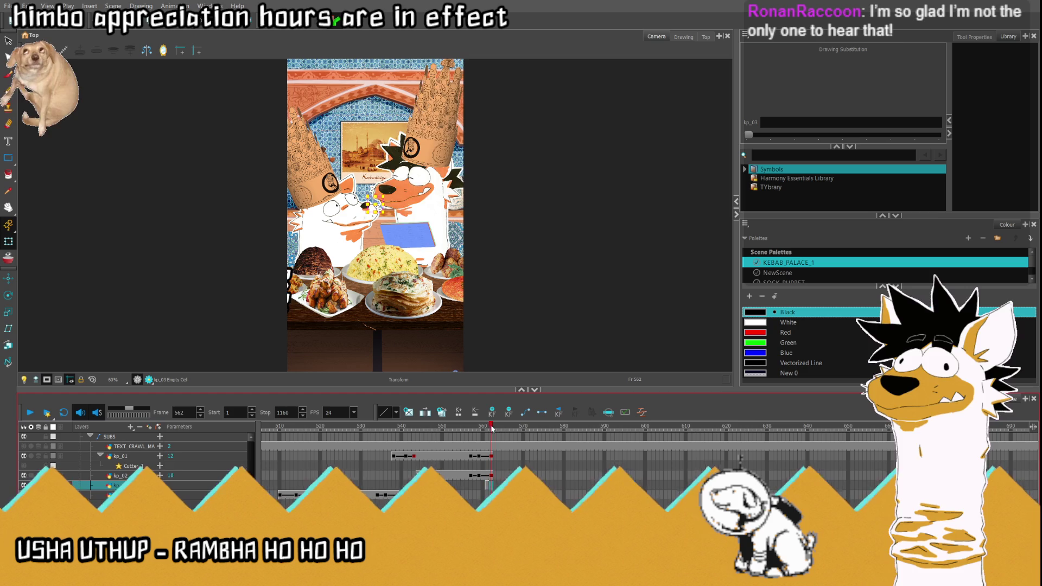
{"action": "left_click", "coordinate": [596, 439]}
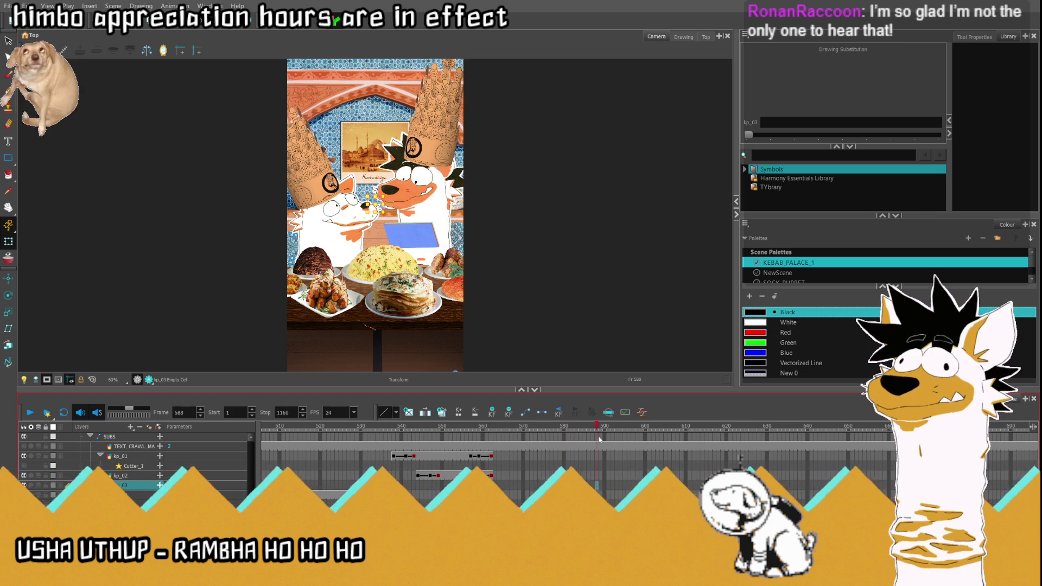
{"action": "left_click", "coordinate": [486, 485]}
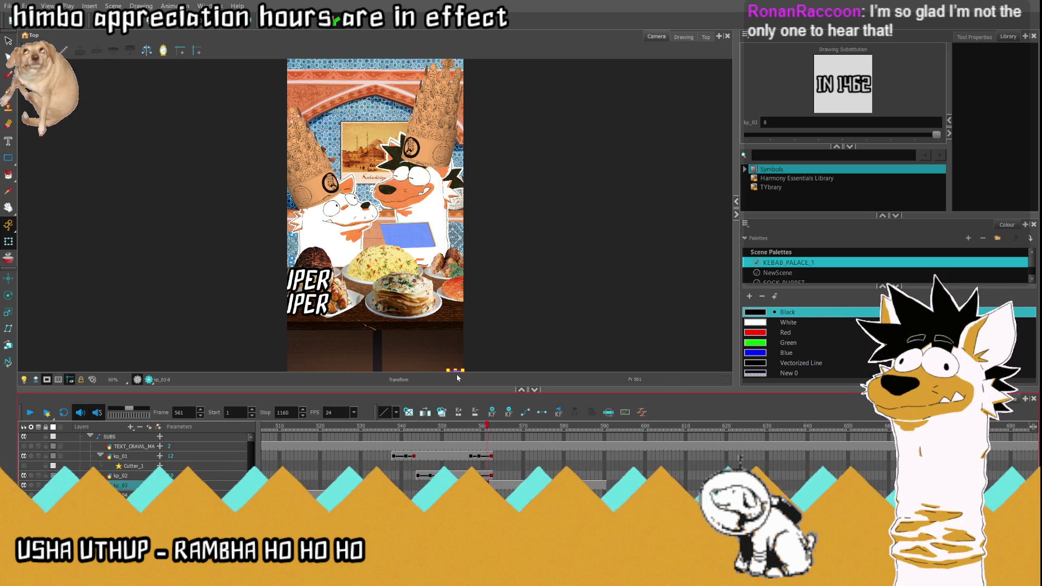
- Scale the IN 1462 caption and centre it over the food plates, checking frames 561–565
{"action": "left_click_drag", "start_coordinate": [445, 367], "coordinate": [436, 359]}
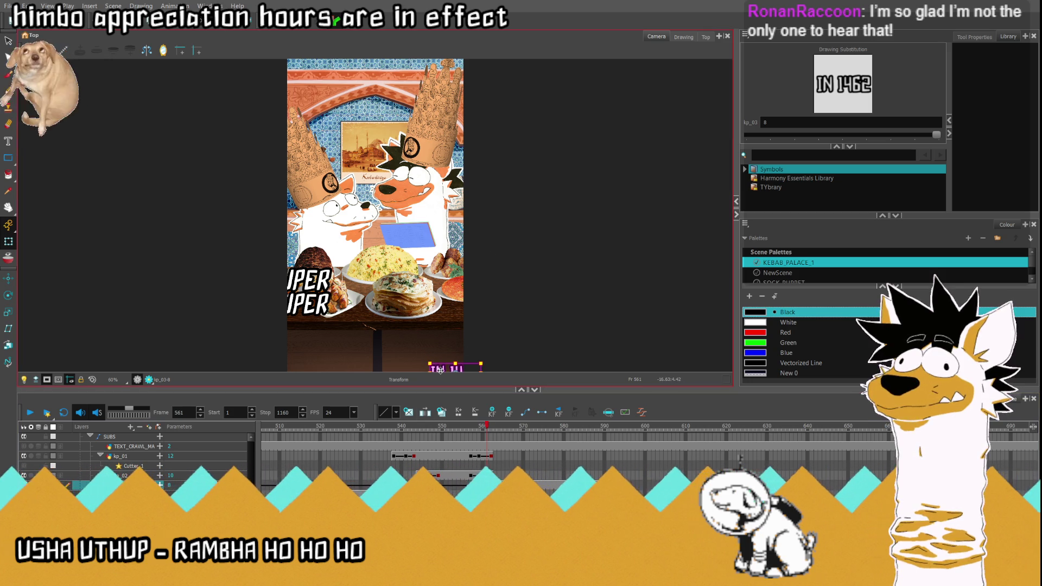
{"action": "left_click_drag", "start_coordinate": [383, 303], "coordinate": [371, 293]}
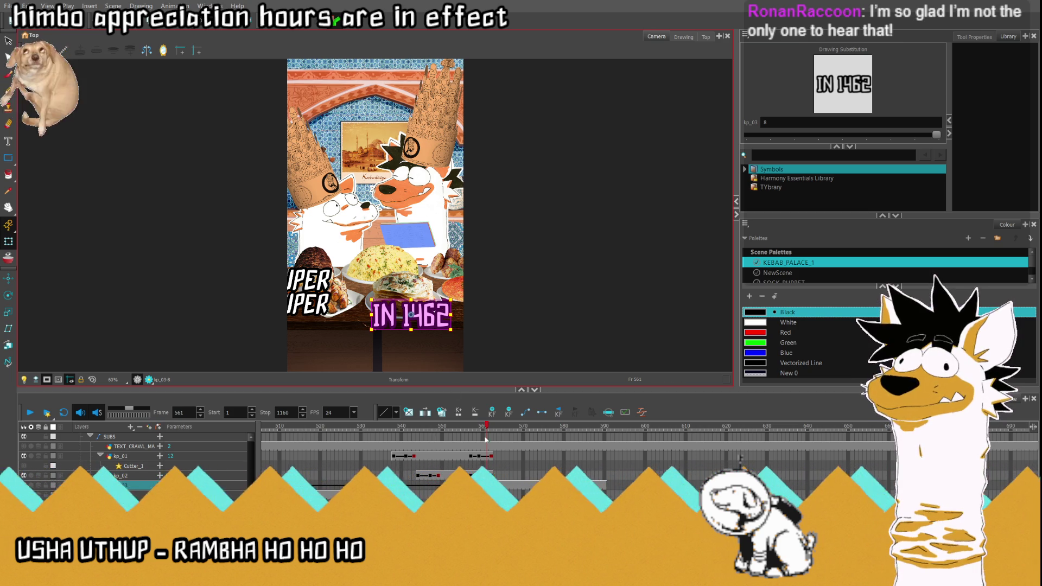
{"action": "left_click", "coordinate": [482, 484]}
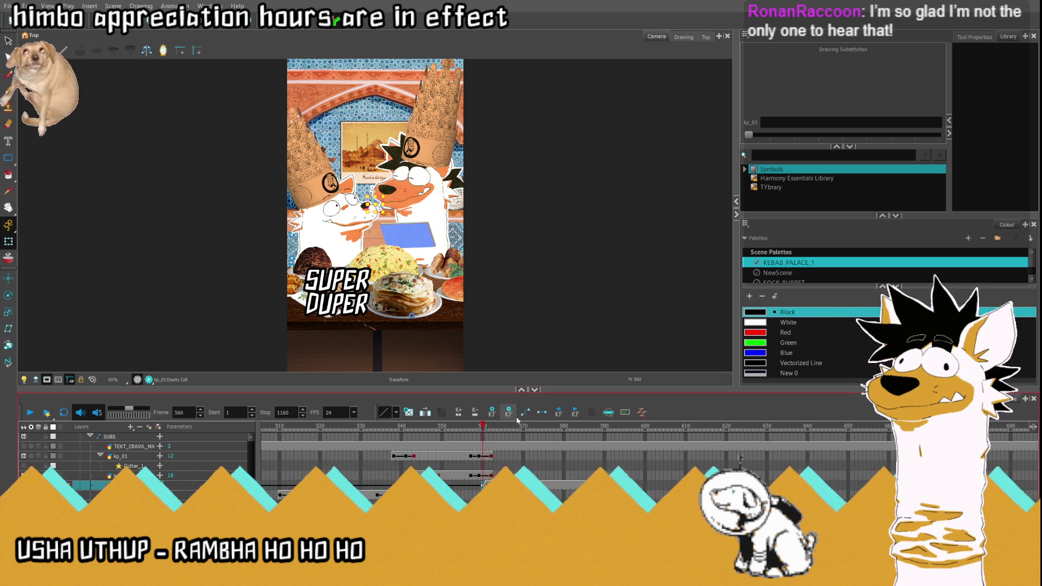
{"action": "key", "text": "."}
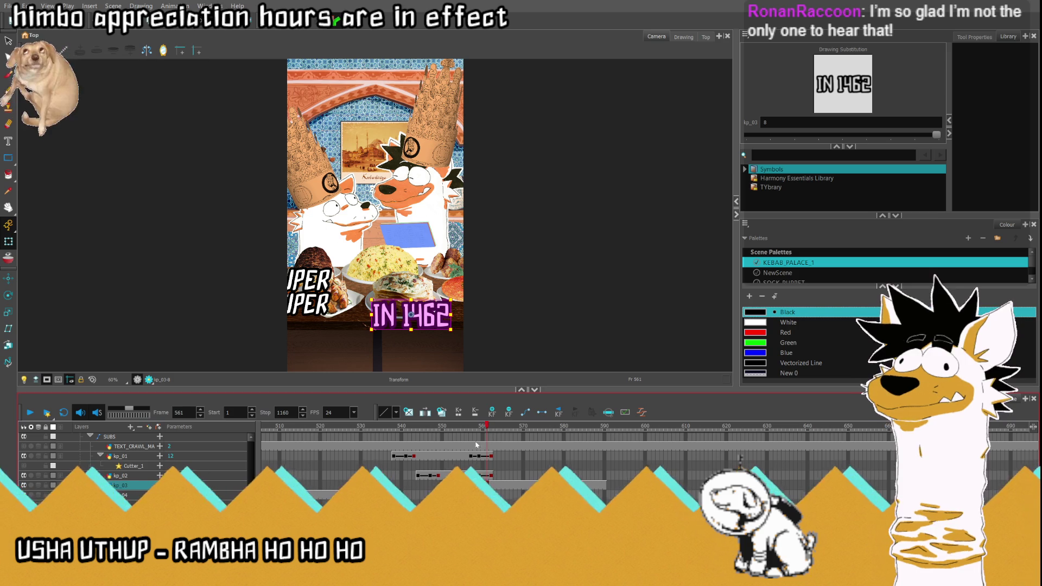
{"action": "mouse_move", "coordinate": [487, 427]}
{"action": "left_mouse_down"}
{"action": "mouse_move", "coordinate": [591, 438]}
{"action": "mouse_move", "coordinate": [482, 435]}
{"action": "left_mouse_up"}
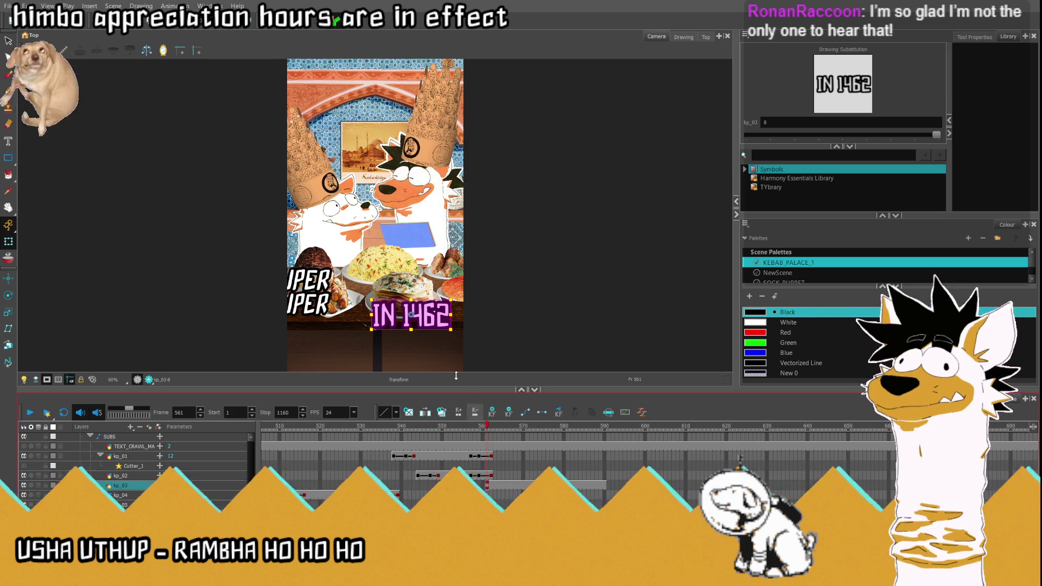
{"action": "mouse_move", "coordinate": [371, 299]}
{"action": "left_mouse_down"}
{"action": "mouse_move", "coordinate": [424, 289]}
{"action": "mouse_move", "coordinate": [413, 285]}
{"action": "left_mouse_up"}
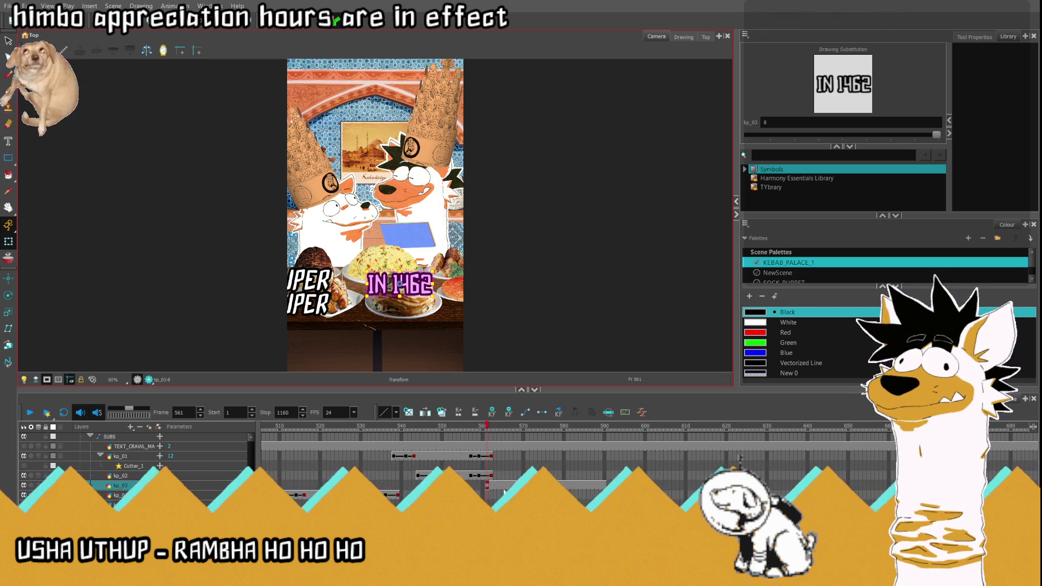
{"action": "left_click", "coordinate": [494, 485]}
{"action": "left_click", "coordinate": [504, 490]}
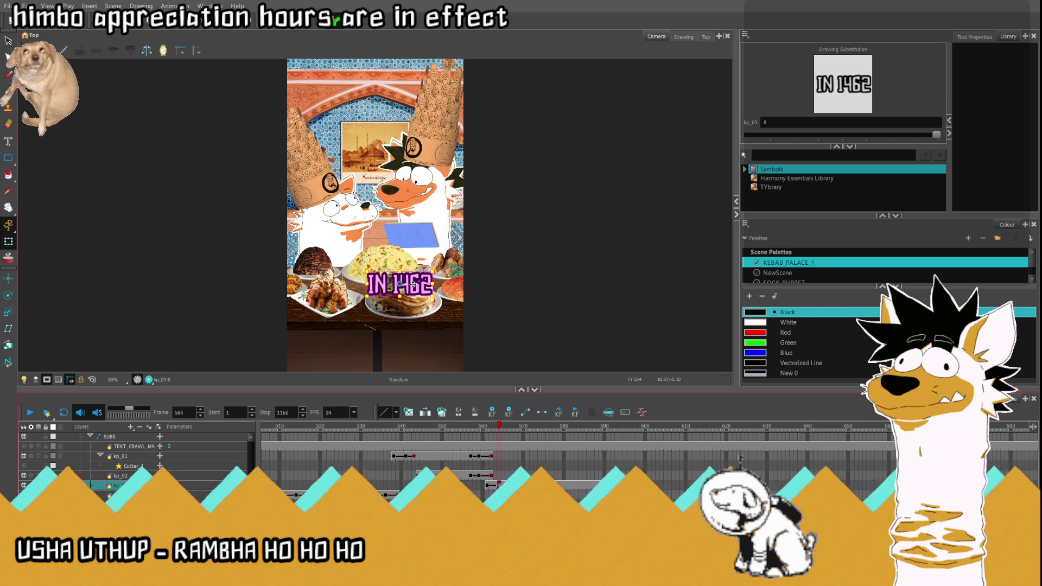
{"action": "key", "text": "comma"}
{"action": "key", "text": "comma"}
{"action": "key", "text": "comma"}
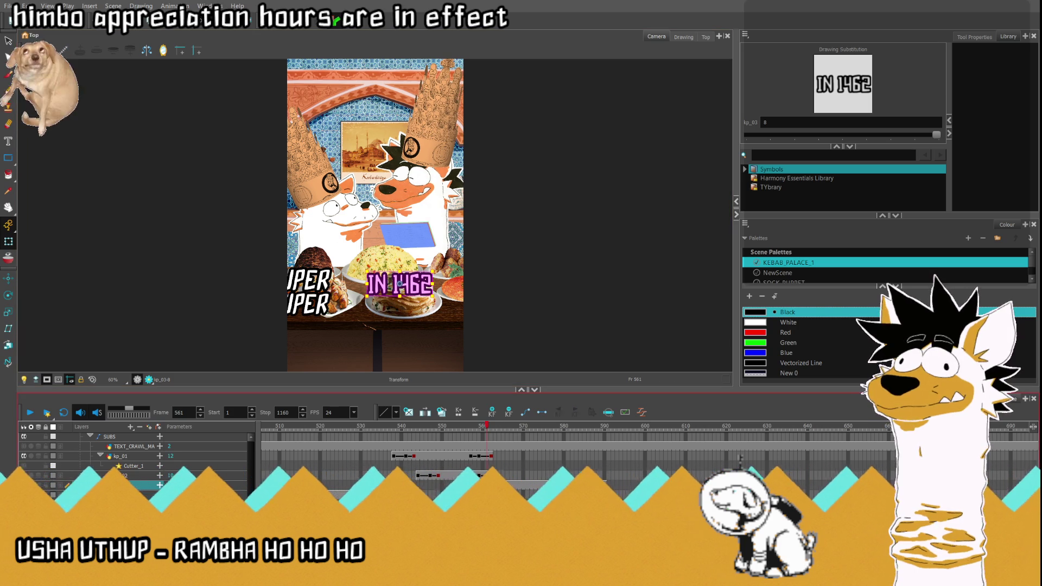
- Move the IN 1462 caption to the right and preview it from frame 559
{"action": "left_click_drag", "start_coordinate": [416, 280], "coordinate": [493, 284]}
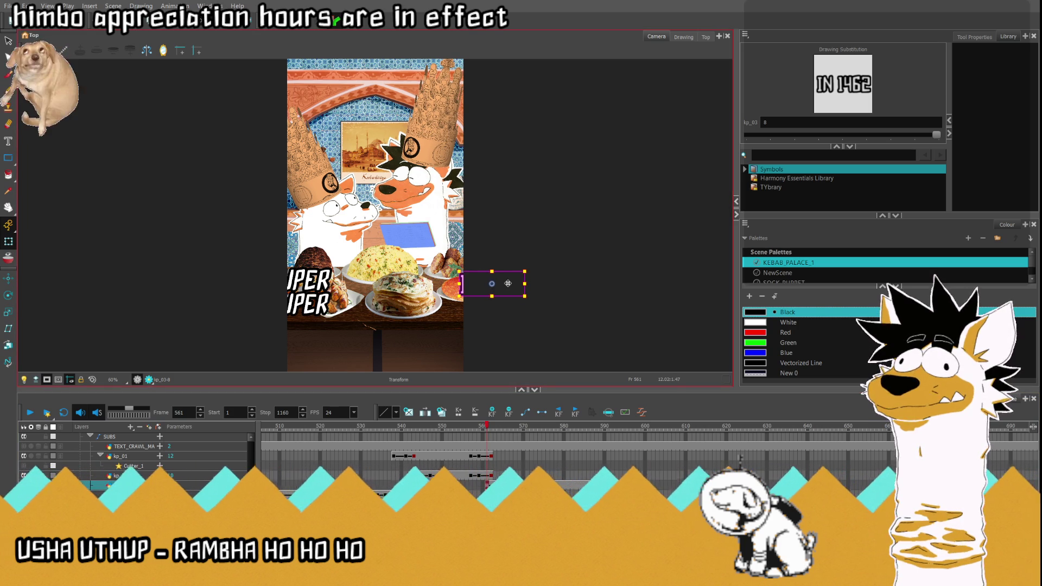
{"action": "key", "text": "comma"}
{"action": "key", "text": "comma"}
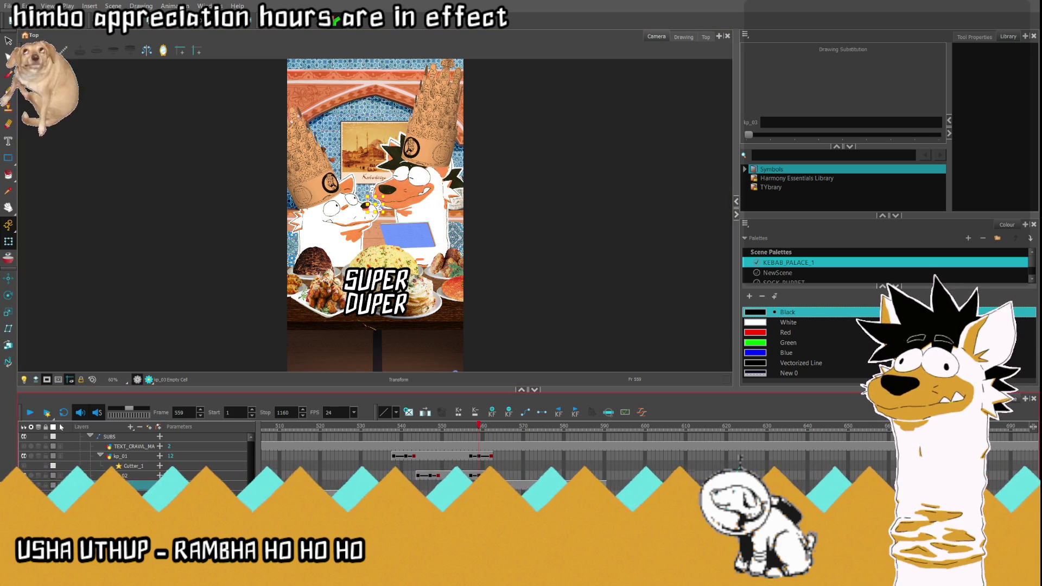
{"action": "key", "text": "Return"}
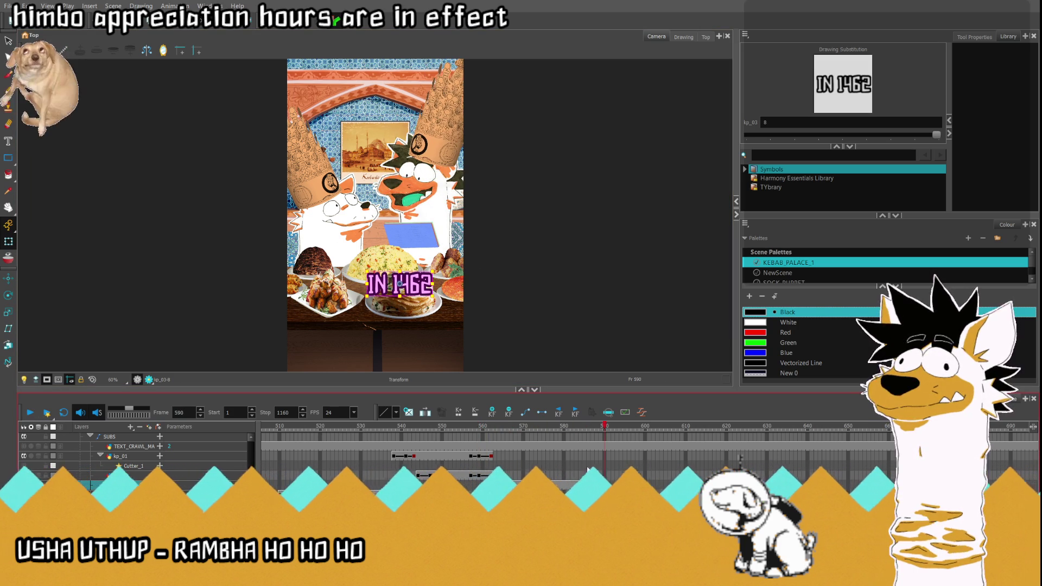
- At frame 588, slide the IN 1462 caption right past the frame edge
{"action": "left_click", "coordinate": [598, 428]}
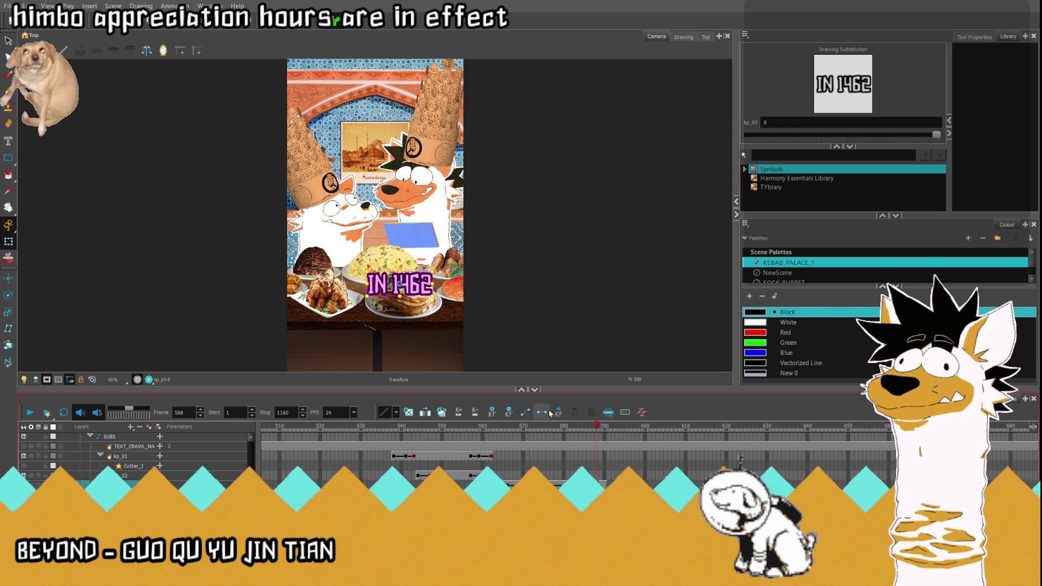
{"action": "left_click", "coordinate": [563, 418]}
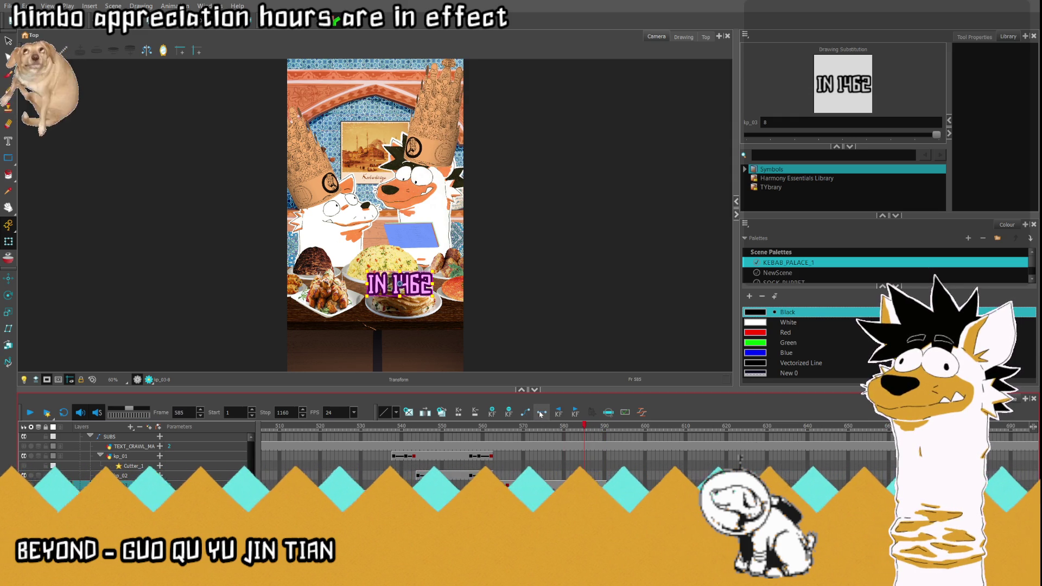
{"action": "left_click", "coordinate": [541, 414]}
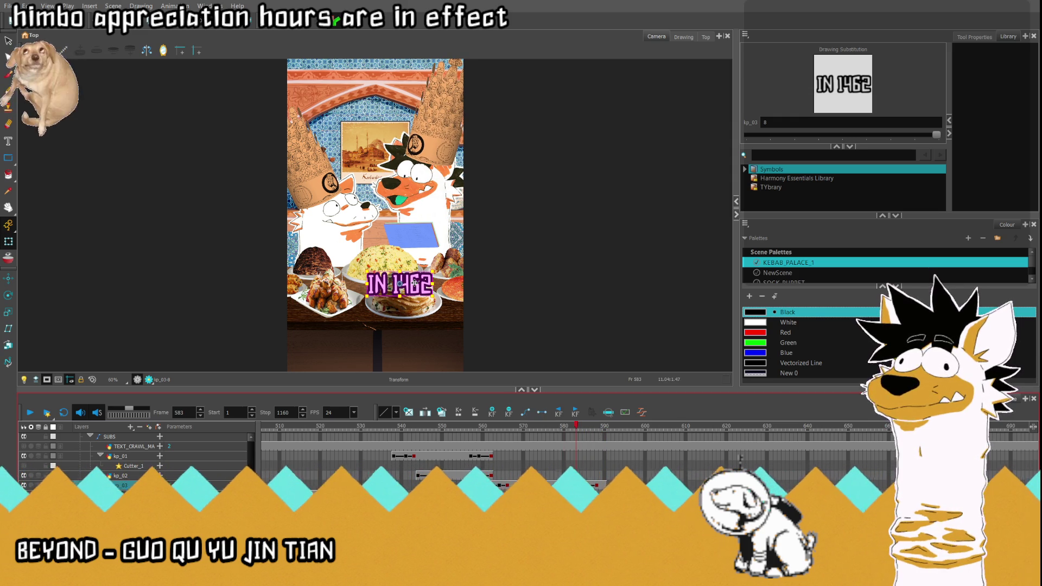
{"action": "left_click", "coordinate": [596, 484]}
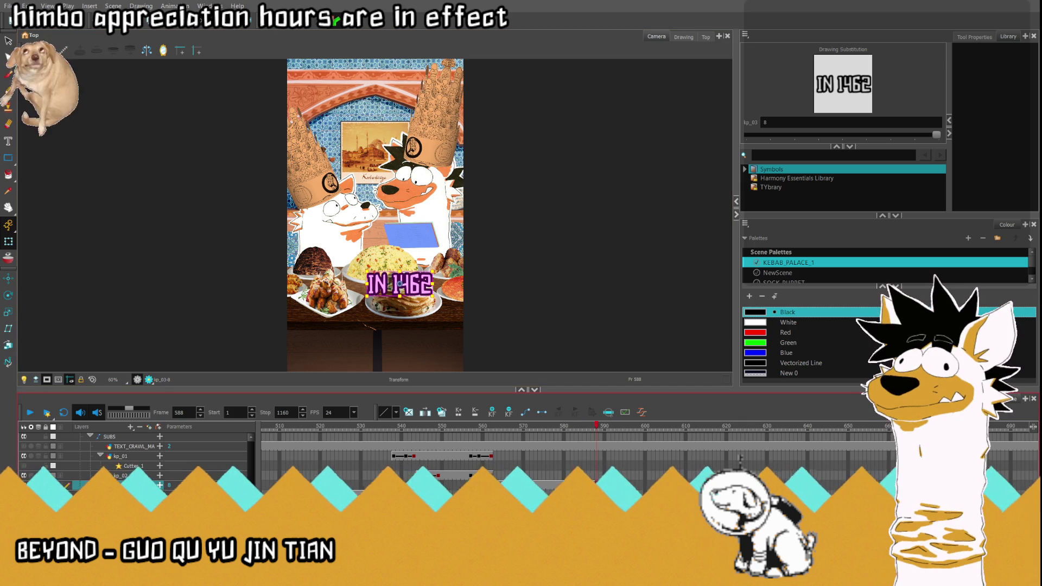
{"action": "left_click_drag", "start_coordinate": [422, 296], "coordinate": [514, 295]}
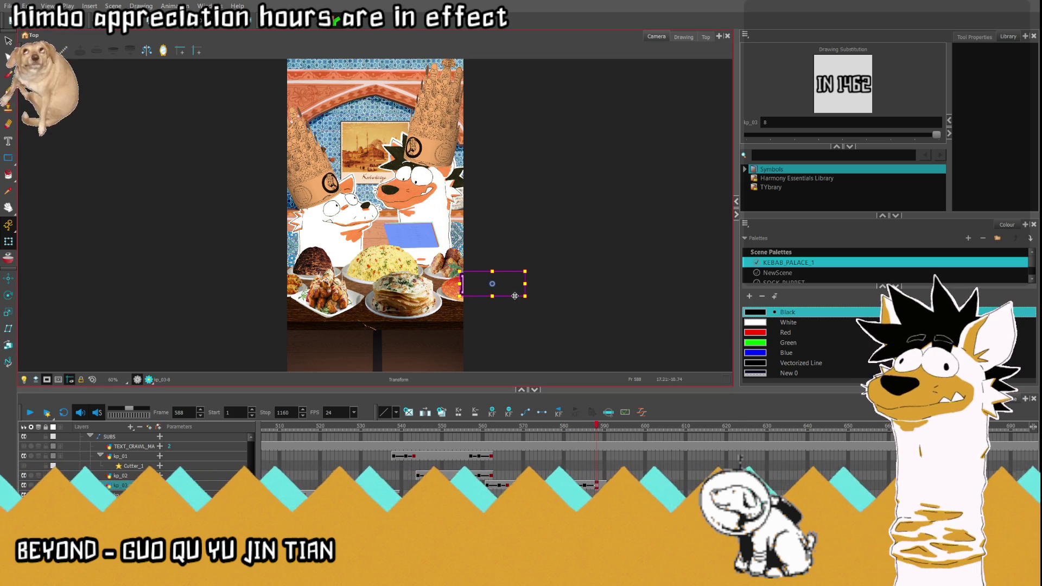
{"action": "key", "text": "period"}
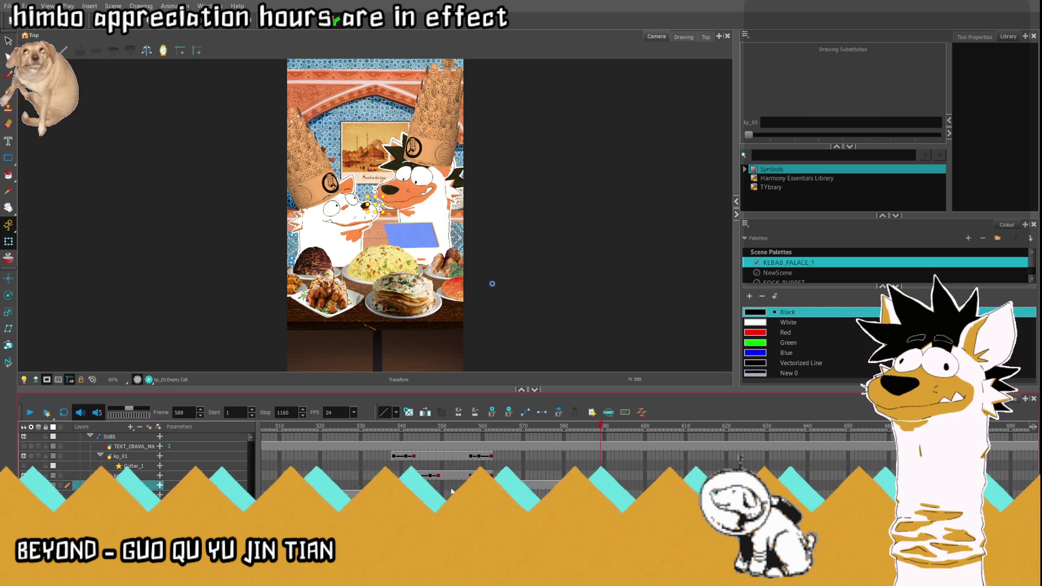
- Play back the captions from frame 559, then go to frame 586 on the kp_04 layer
{"action": "left_click", "coordinate": [434, 426]}
{"action": "left_click", "coordinate": [31, 412]}
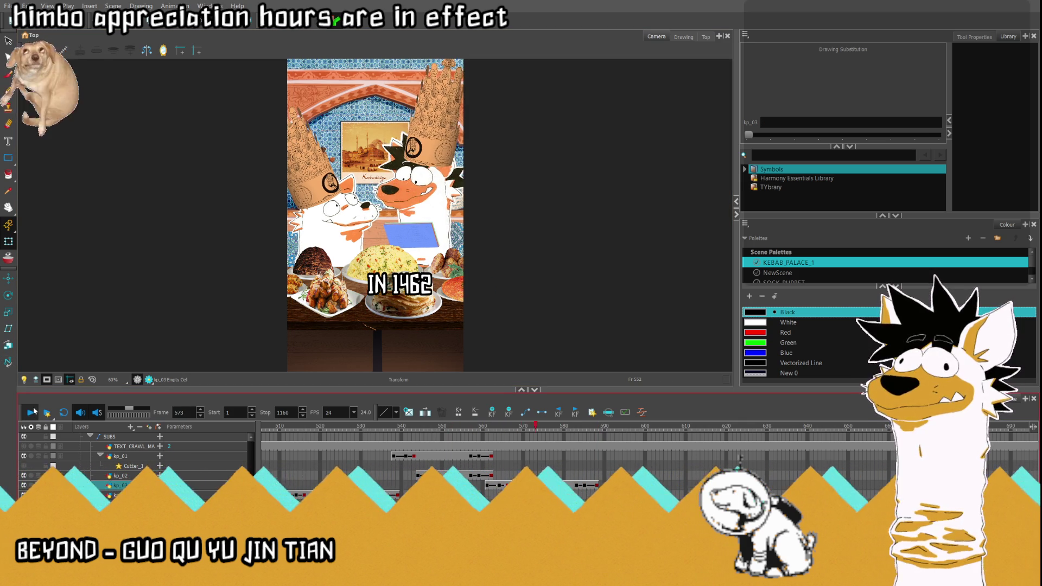
{"action": "left_click", "coordinate": [30, 413]}
{"action": "left_click", "coordinate": [560, 485]}
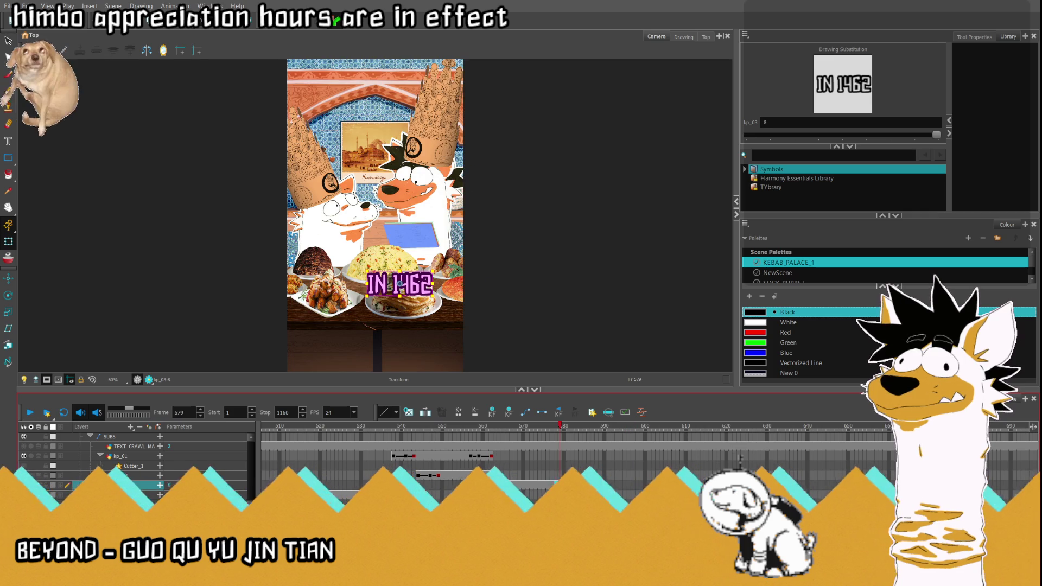
{"action": "left_click", "coordinate": [479, 485]}
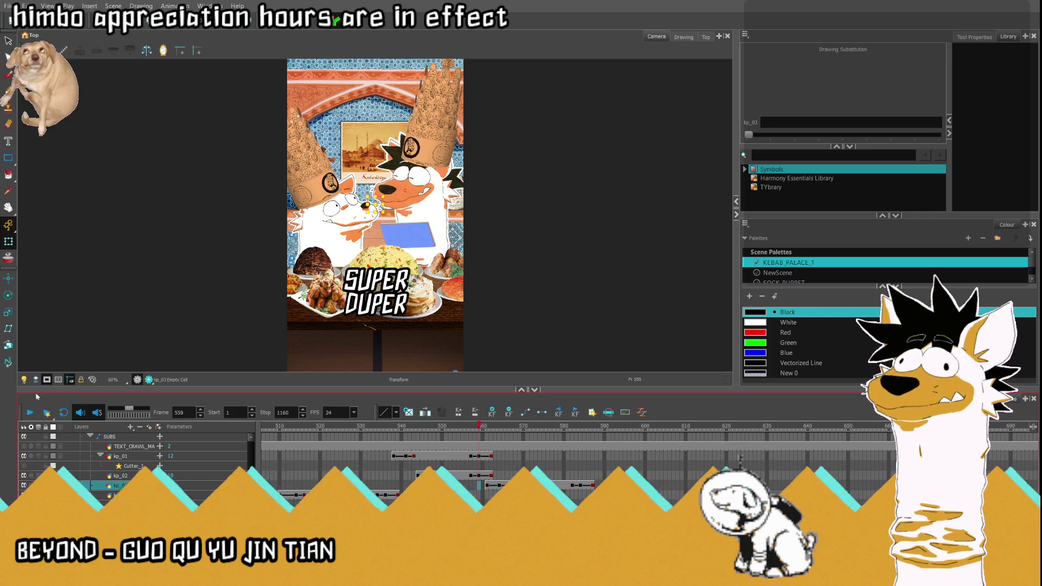
{"action": "left_click", "coordinate": [30, 412]}
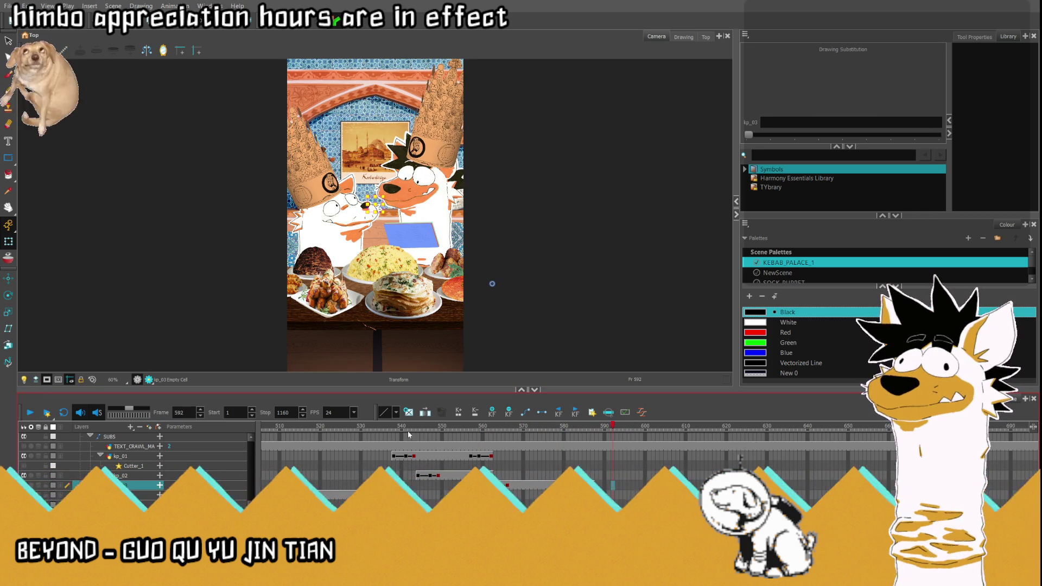
{"action": "left_click", "coordinate": [597, 495]}
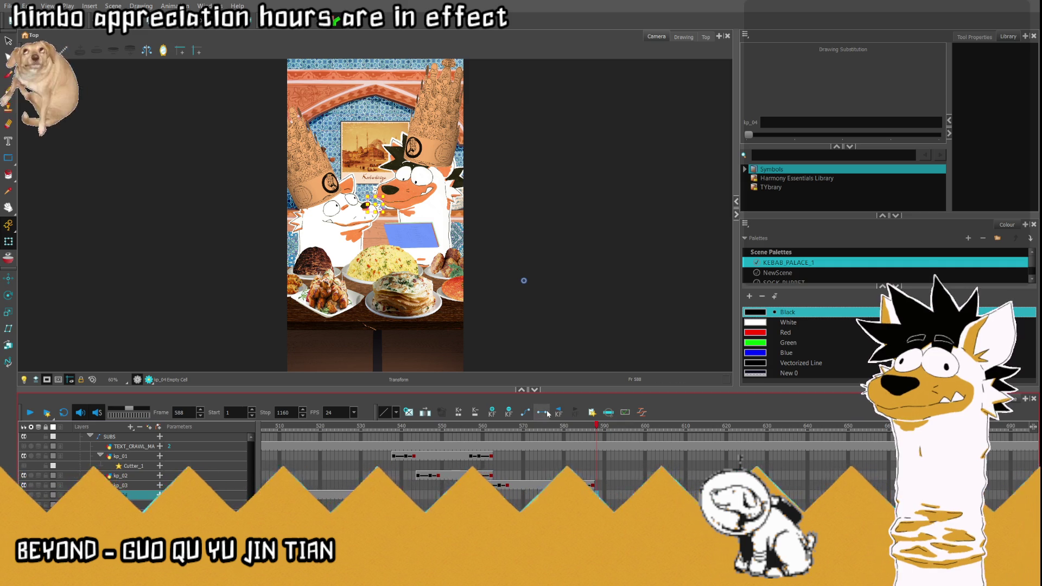
{"action": "left_click", "coordinate": [589, 494]}
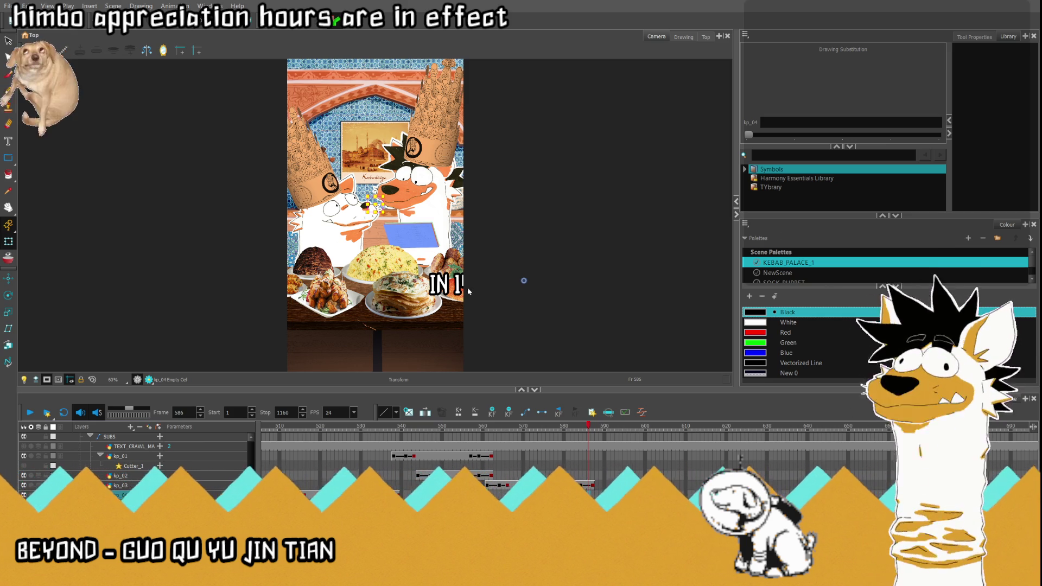
- Swap kp_04's drawing to the SULTAN MEHMED II caption, shown from frame 586
{"action": "key", "text": "minus"}
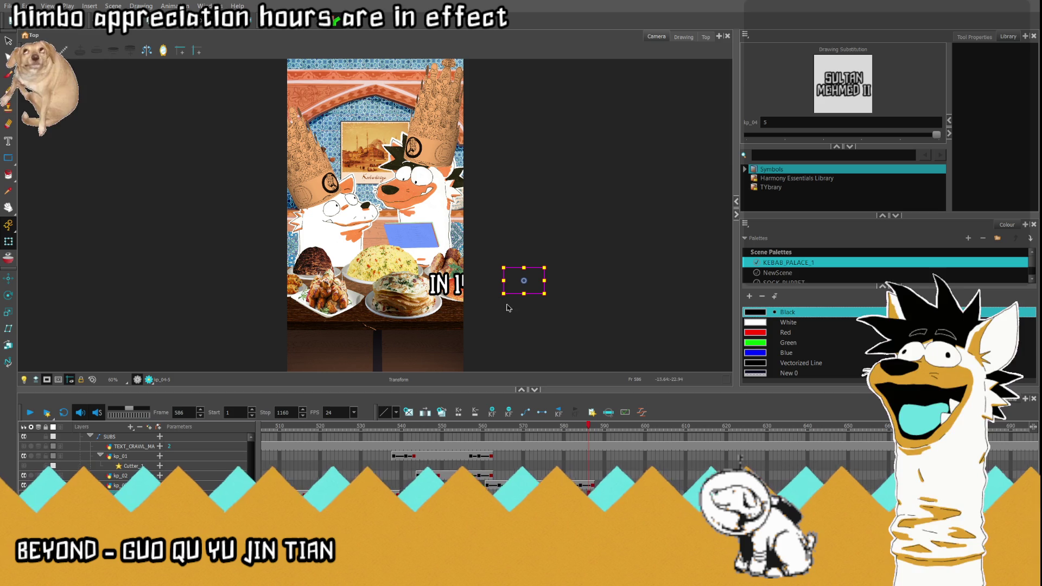
{"action": "left_click", "coordinate": [525, 280]}
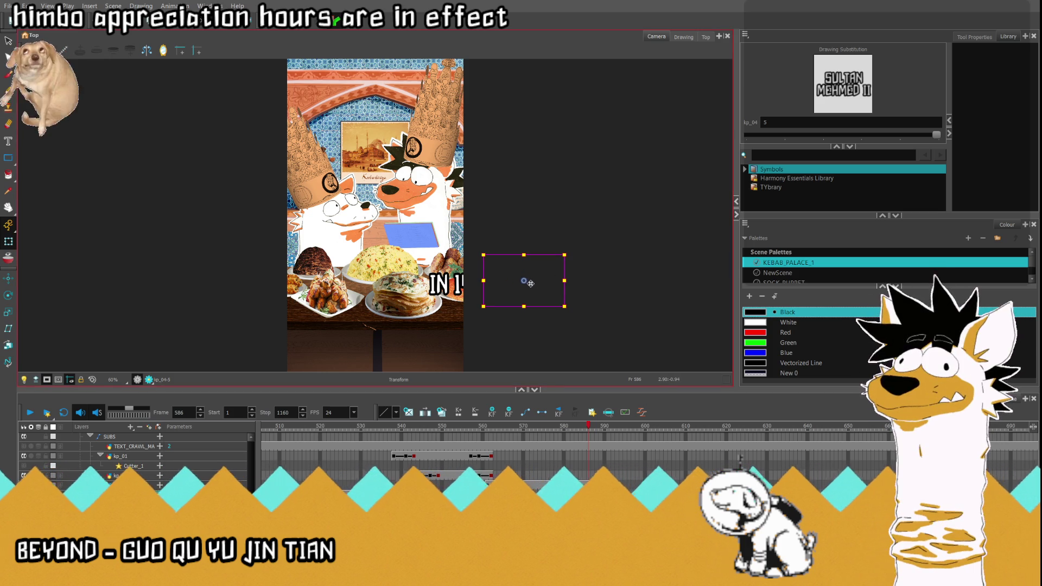
{"action": "left_click", "coordinate": [380, 445]}
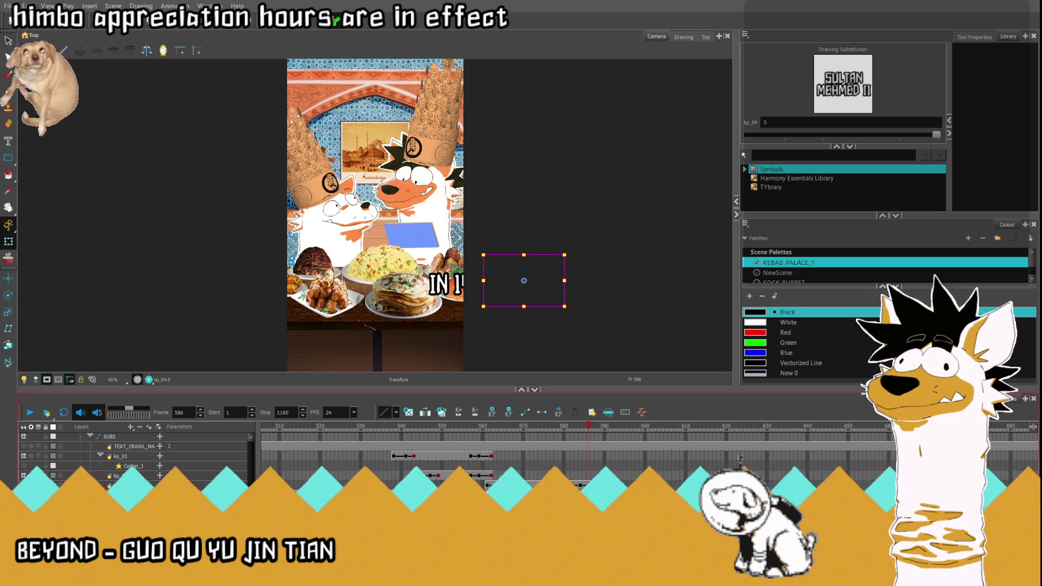
{"action": "left_click", "coordinate": [584, 495]}
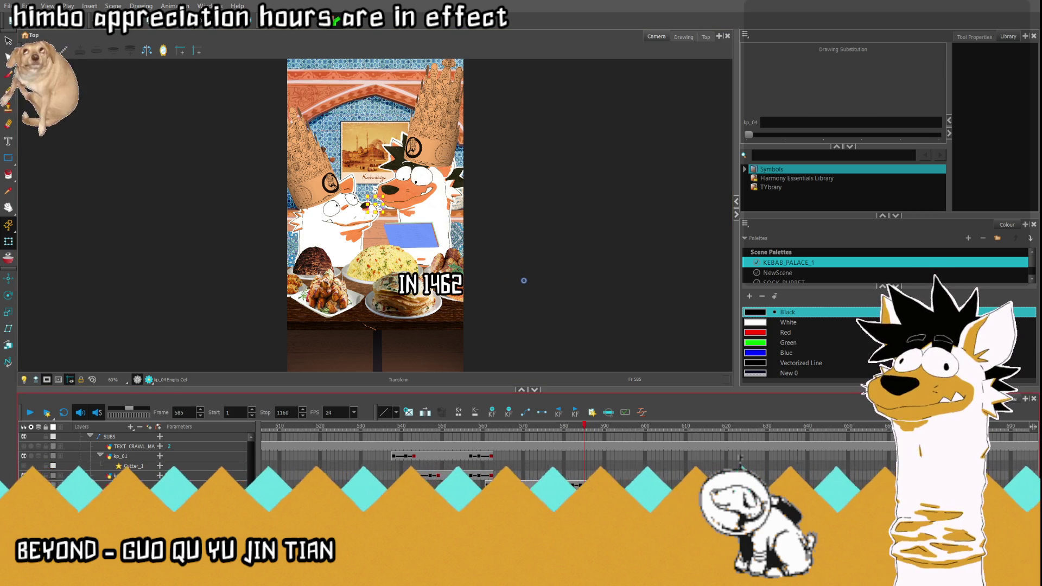
{"action": "key", "text": "period"}
- Bring the SULTAN MEHMED II caption into frame, resizing it and centring it
{"action": "left_click_drag", "start_coordinate": [532, 286], "coordinate": [368, 286]}
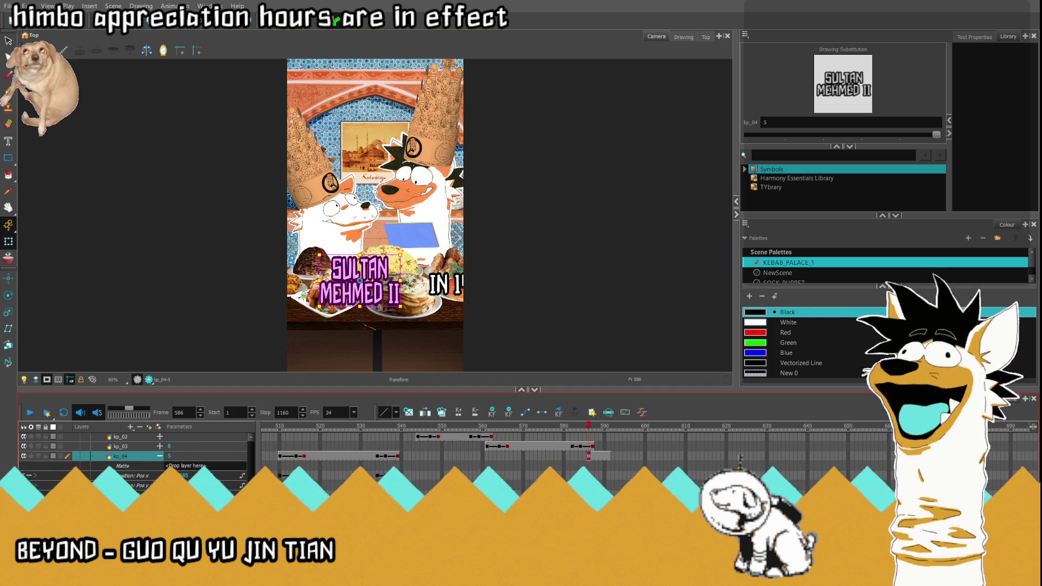
{"action": "left_click_drag", "start_coordinate": [400, 281], "coordinate": [359, 293]}
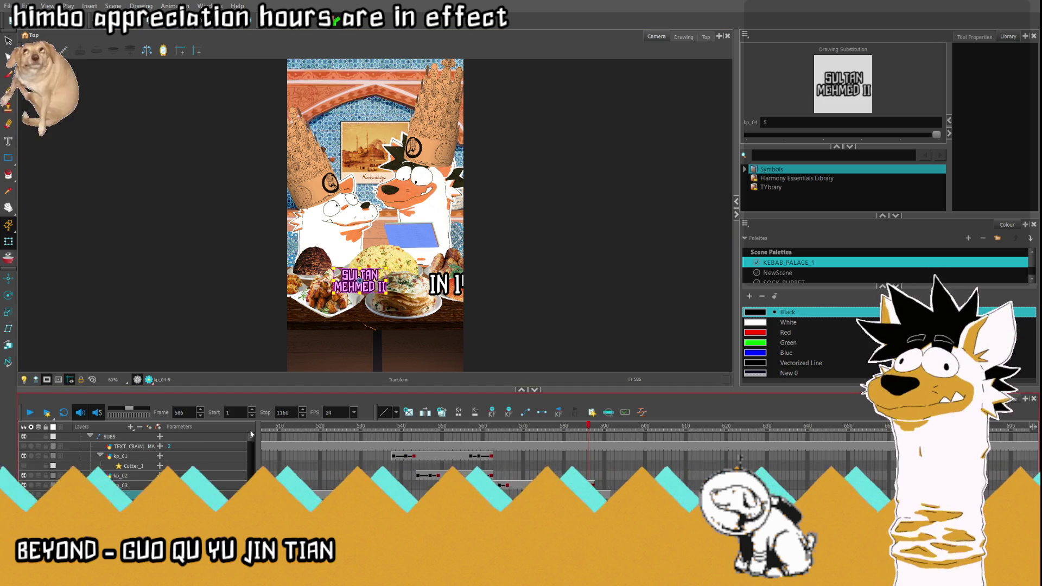
{"action": "left_click_drag", "start_coordinate": [333, 268], "coordinate": [317, 256]}
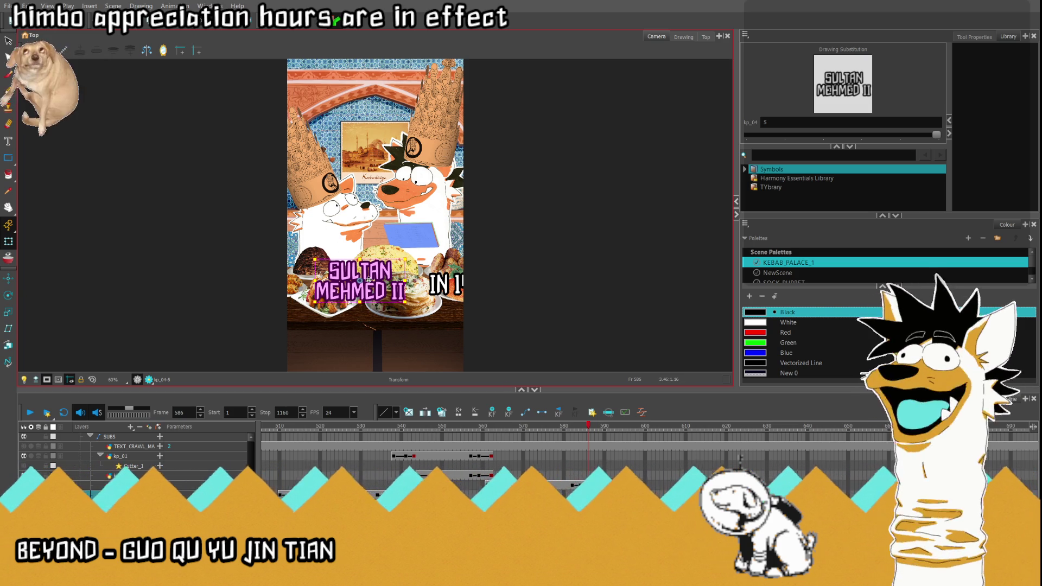
{"action": "left_click_drag", "start_coordinate": [369, 277], "coordinate": [387, 270]}
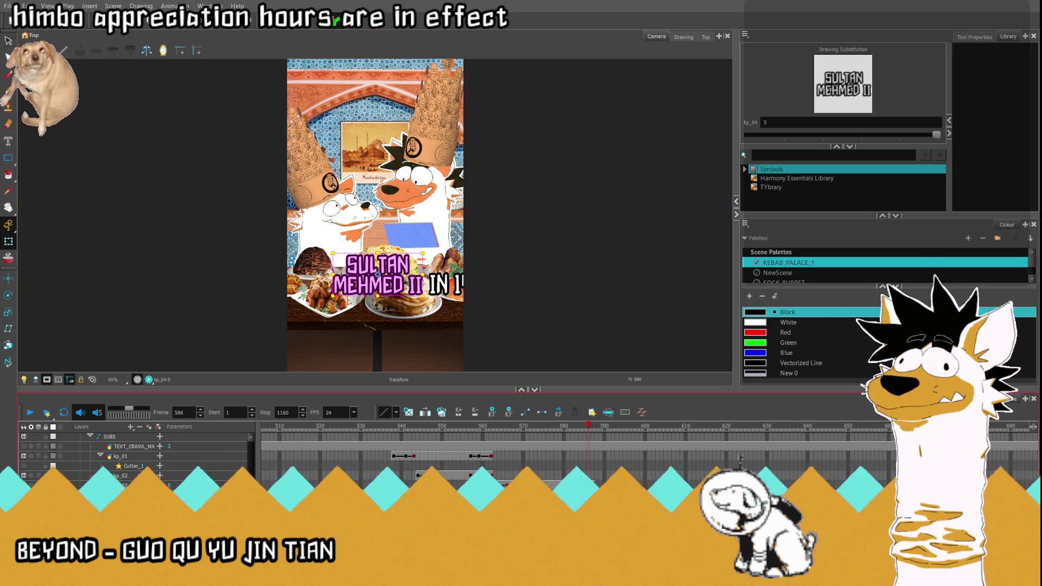
{"action": "key", "text": "Left"}
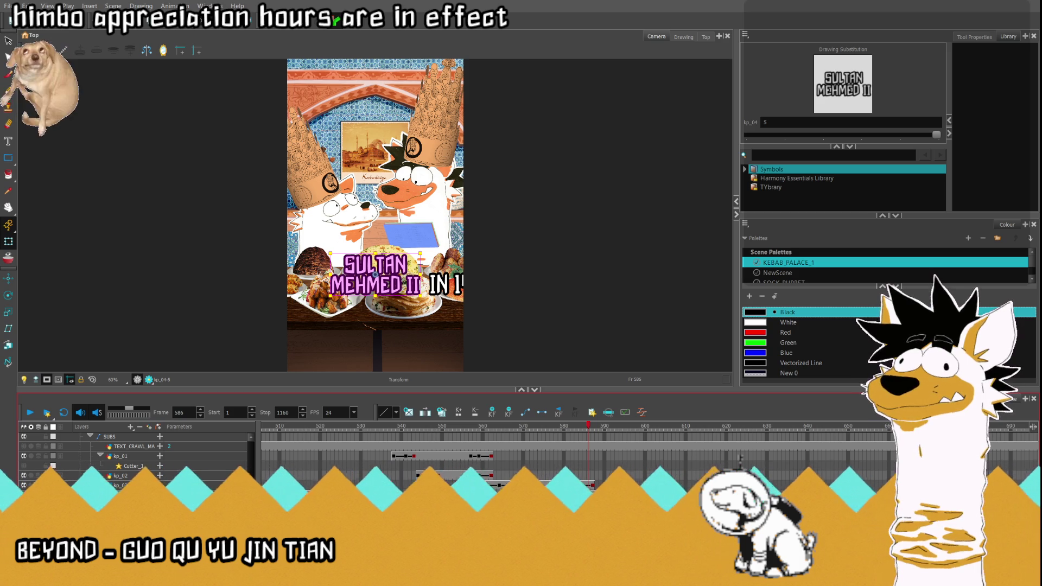
- Review the SULTAN MEHMED II caption across frames 586 to 614
{"action": "left_click_drag", "start_coordinate": [591, 429], "coordinate": [631, 437]}
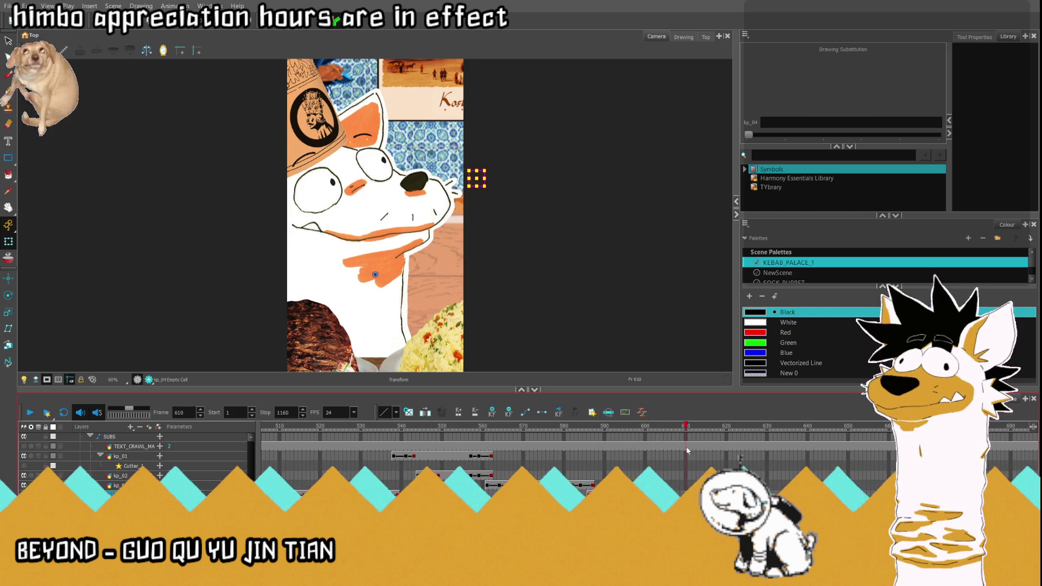
{"action": "left_click", "coordinate": [604, 428]}
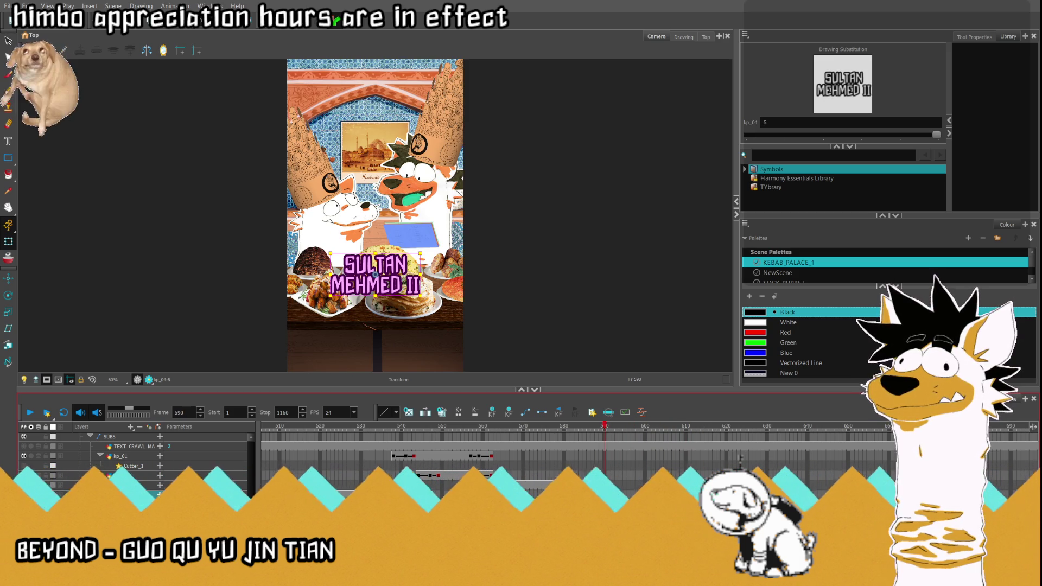
{"action": "left_click", "coordinate": [692, 441]}
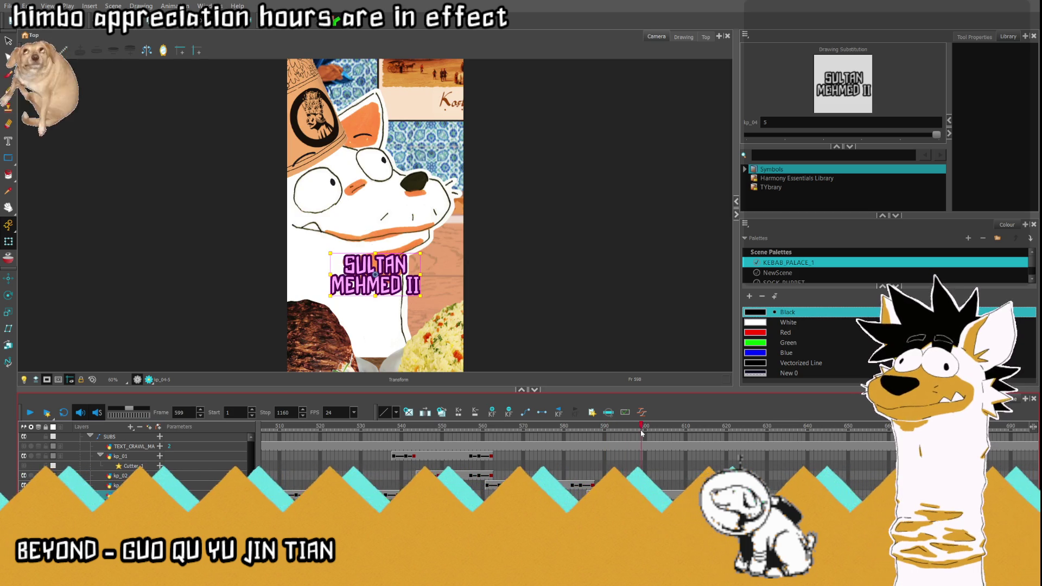
{"action": "mouse_move", "coordinate": [692, 441]}
{"action": "left_mouse_down"}
{"action": "mouse_move", "coordinate": [706, 451]}
{"action": "mouse_move", "coordinate": [697, 459]}
{"action": "left_mouse_up"}
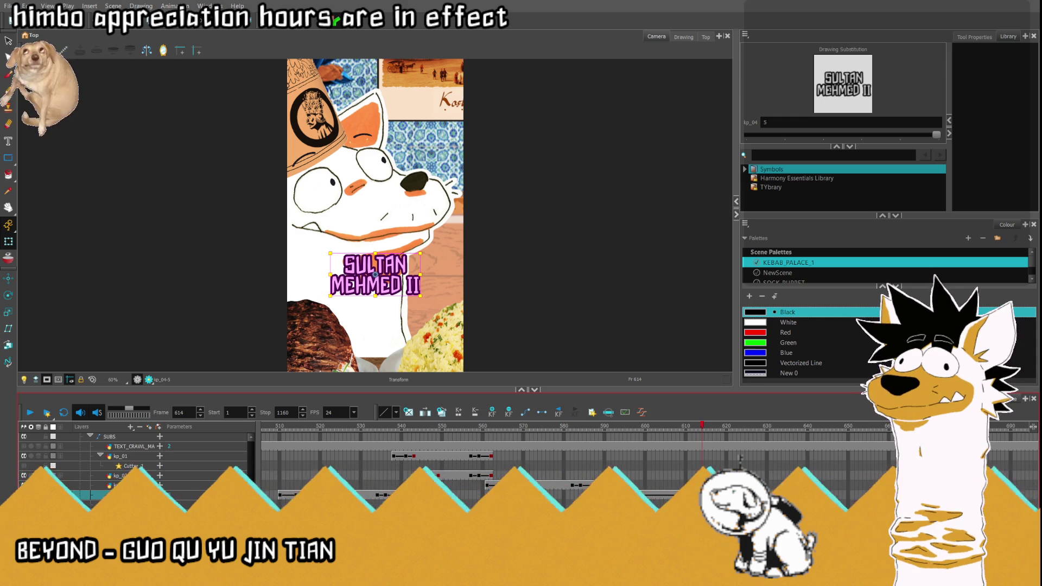
{"action": "key", "text": "period"}
{"action": "key", "text": "semicolon"}
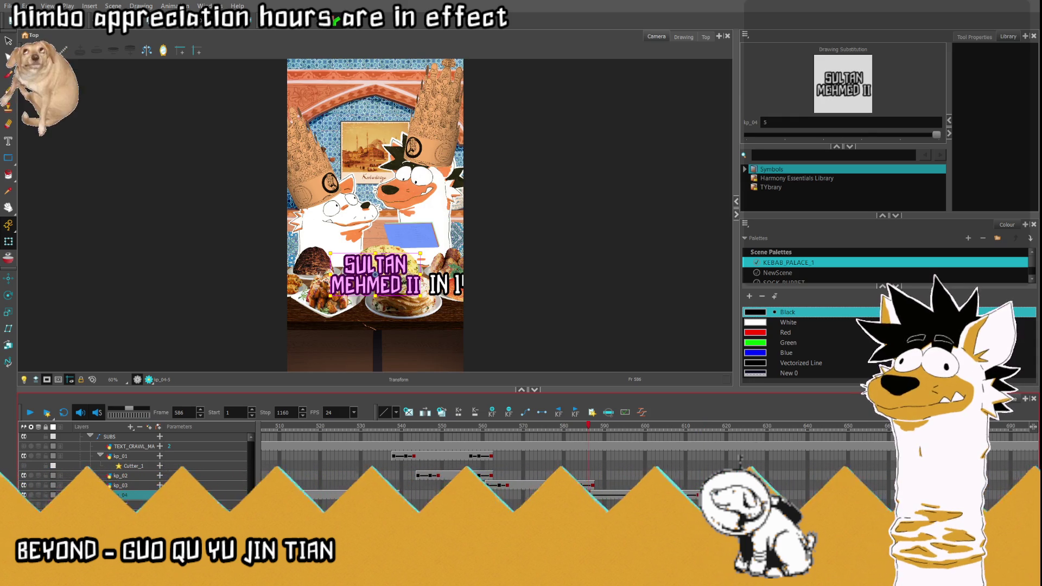
{"action": "key", "text": "period"}
{"action": "key", "text": "period"}
{"action": "key", "text": "period"}
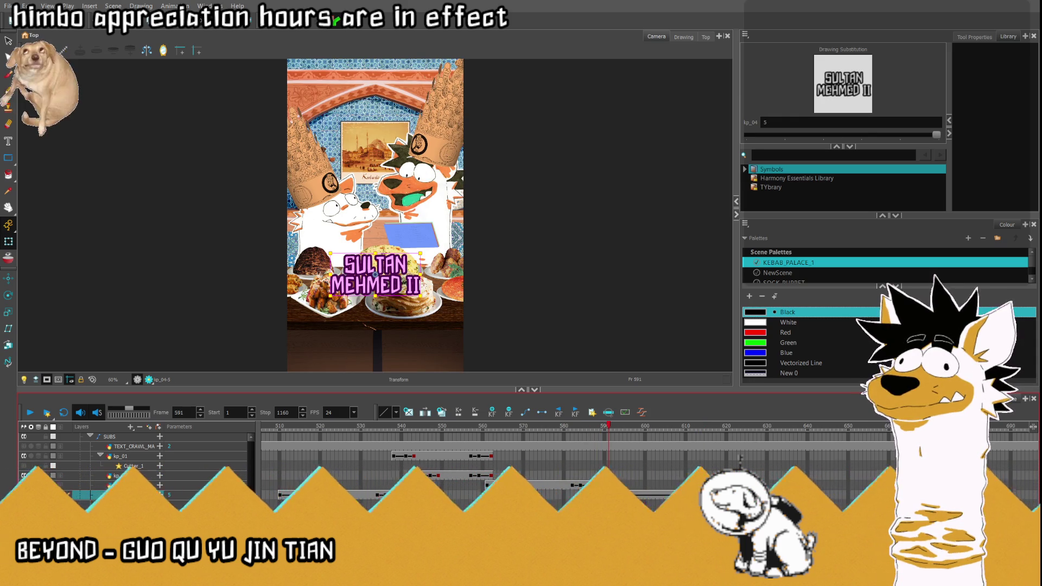
{"action": "key", "text": "comma"}
{"action": "key", "text": "comma"}
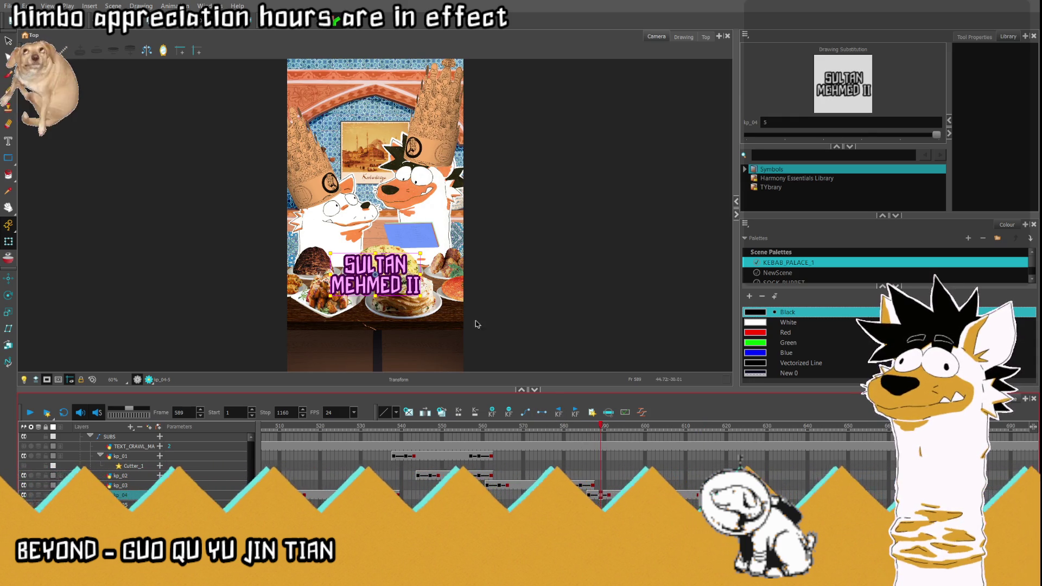
{"action": "key", "text": "comma"}
{"action": "key", "text": "comma"}
{"action": "key", "text": "comma"}
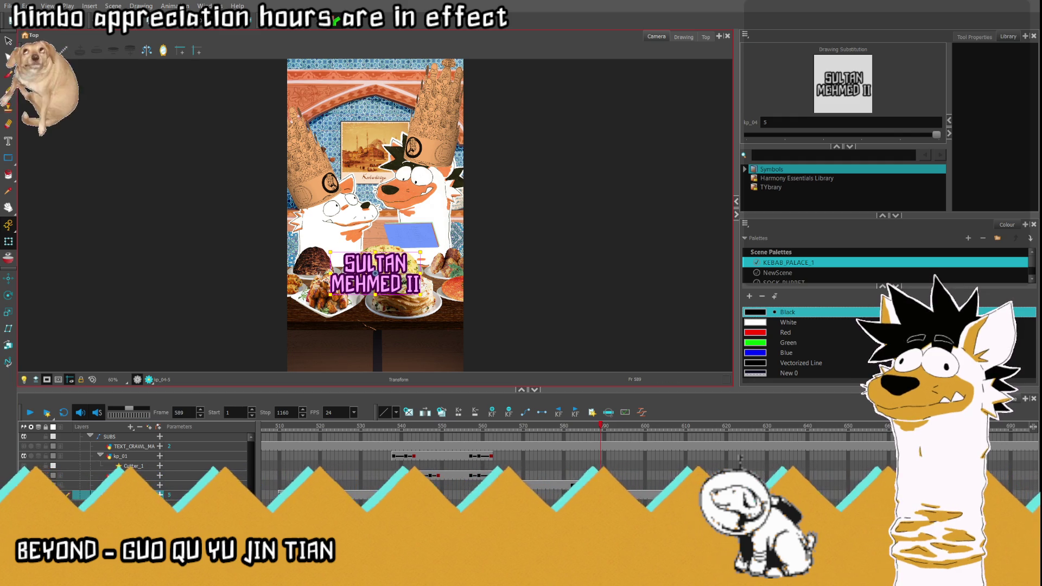
- Move the SULTAN MEHMED II caption to the bottom of the frame for frames 586–613
{"action": "left_click_drag", "start_coordinate": [403, 264], "coordinate": [404, 373]}
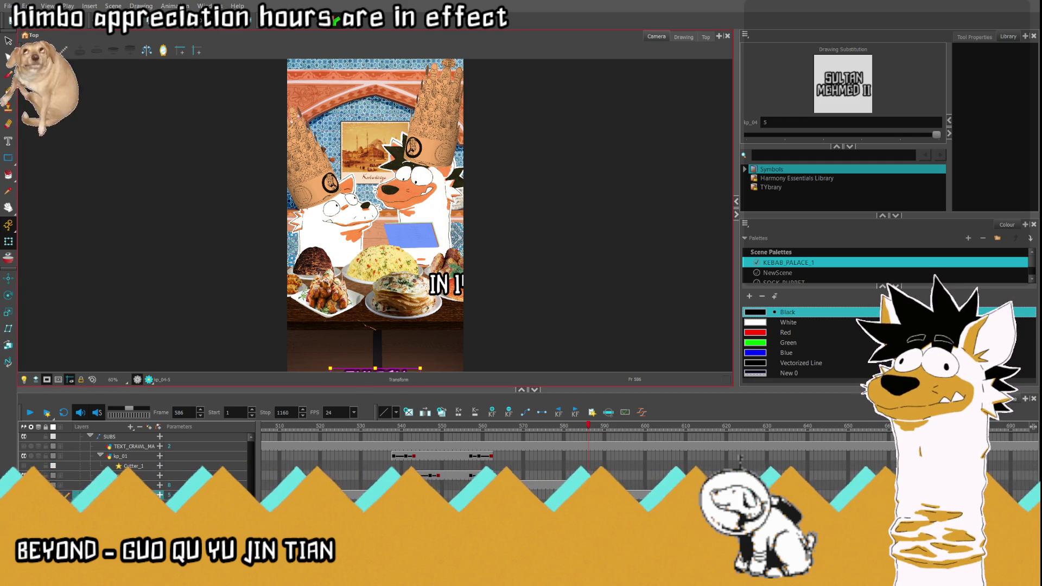
{"action": "key", "text": "apostrophe"}
{"action": "key", "text": "comma"}
{"action": "key", "text": "comma"}
{"action": "key", "text": "comma"}
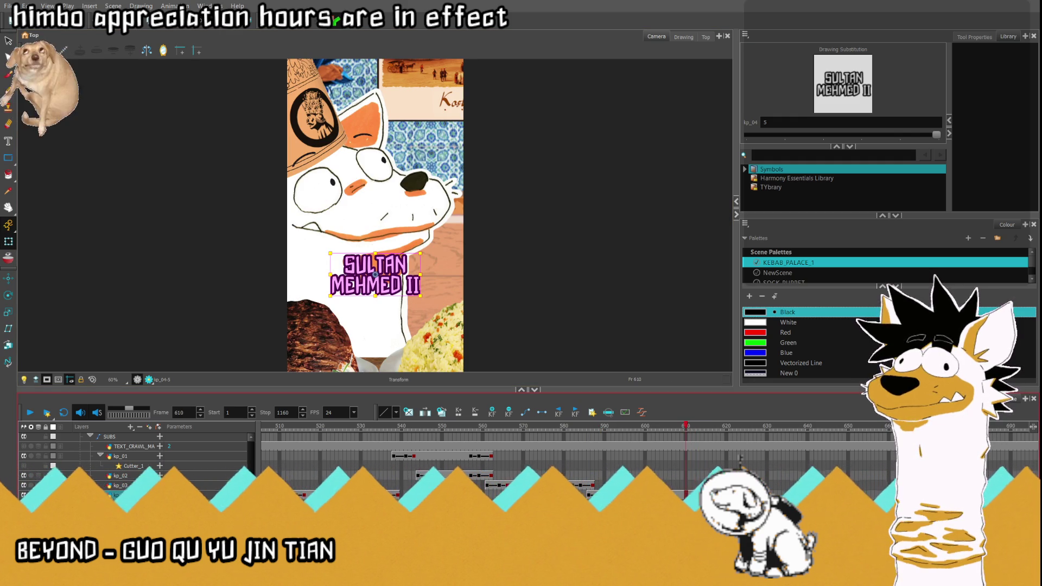
{"action": "key", "text": "comma"}
{"action": "key", "text": "comma"}
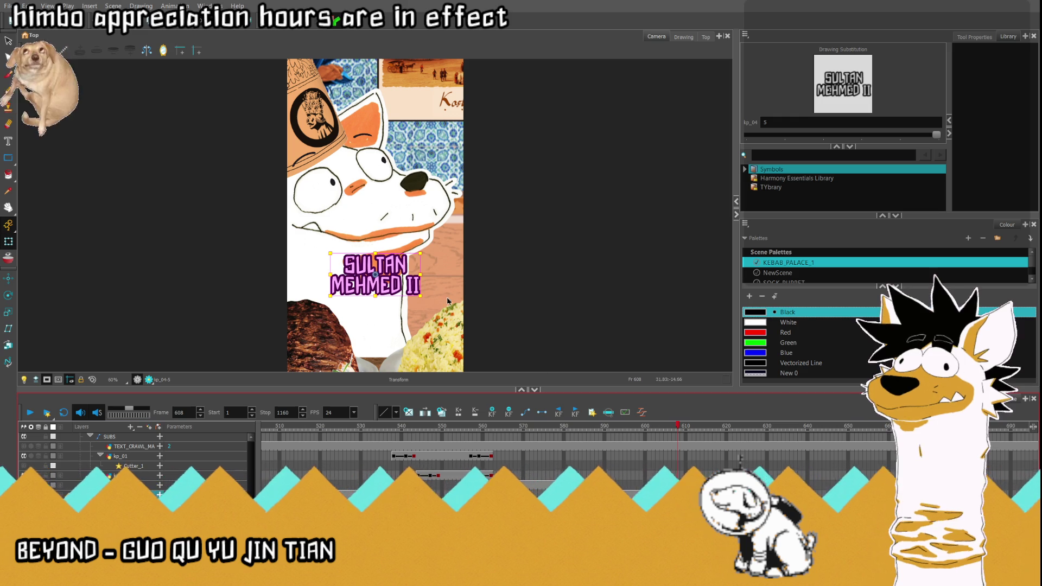
{"action": "key", "text": "period"}
{"action": "key", "text": "period"}
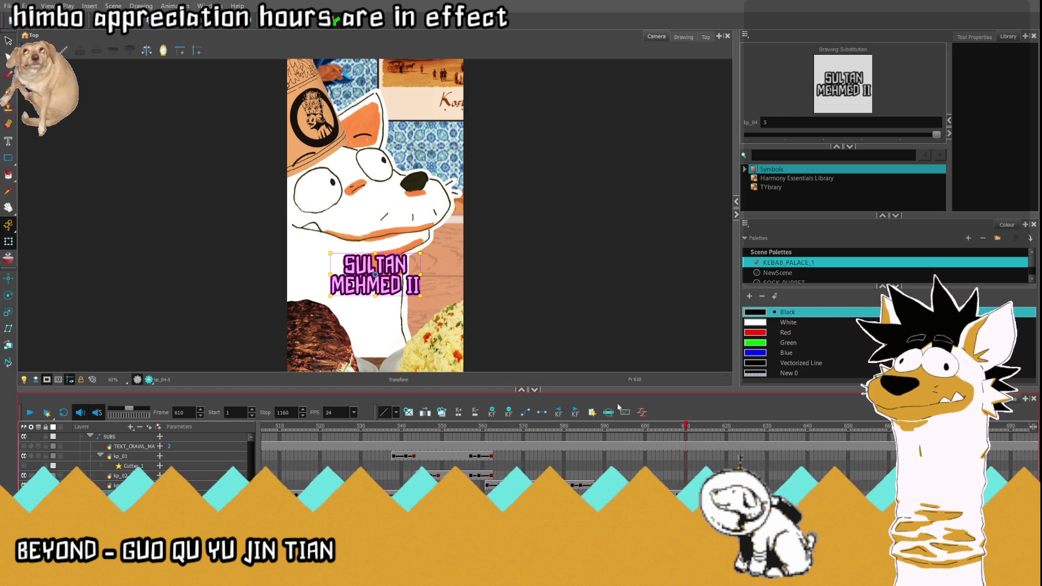
{"action": "left_click", "coordinate": [390, 266]}
{"action": "key", "text": "Up"}
{"action": "key", "text": "Up"}
{"action": "key", "text": "Up"}
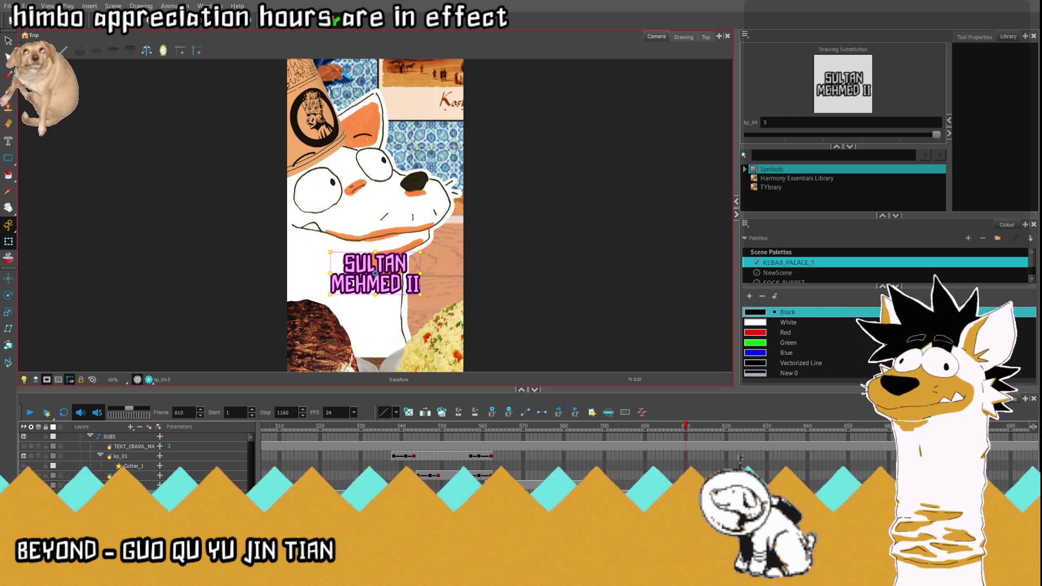
{"action": "key", "text": "period"}
{"action": "key", "text": "period"}
{"action": "key", "text": "period"}
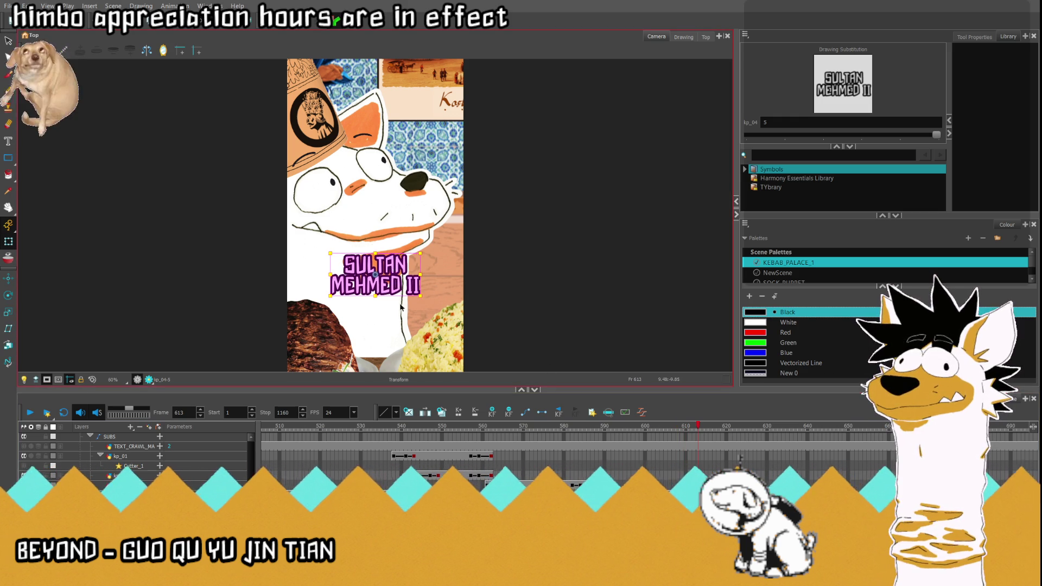
{"action": "left_click_drag", "start_coordinate": [410, 375], "coordinate": [409, 380]}
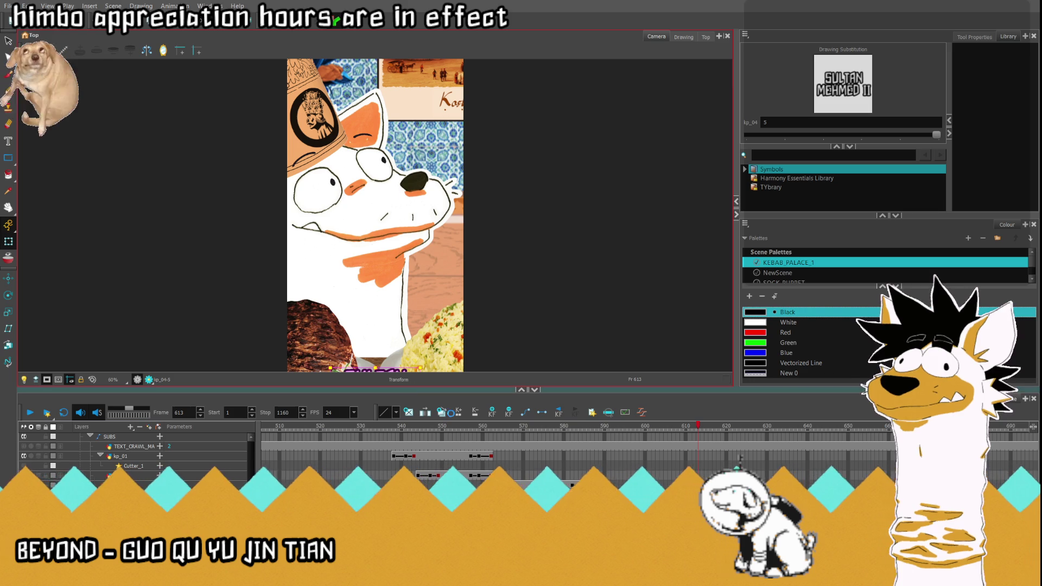
- Replay the caption animation from frame 555
{"action": "left_click", "coordinate": [58, 416]}
{"action": "left_click", "coordinate": [31, 414]}
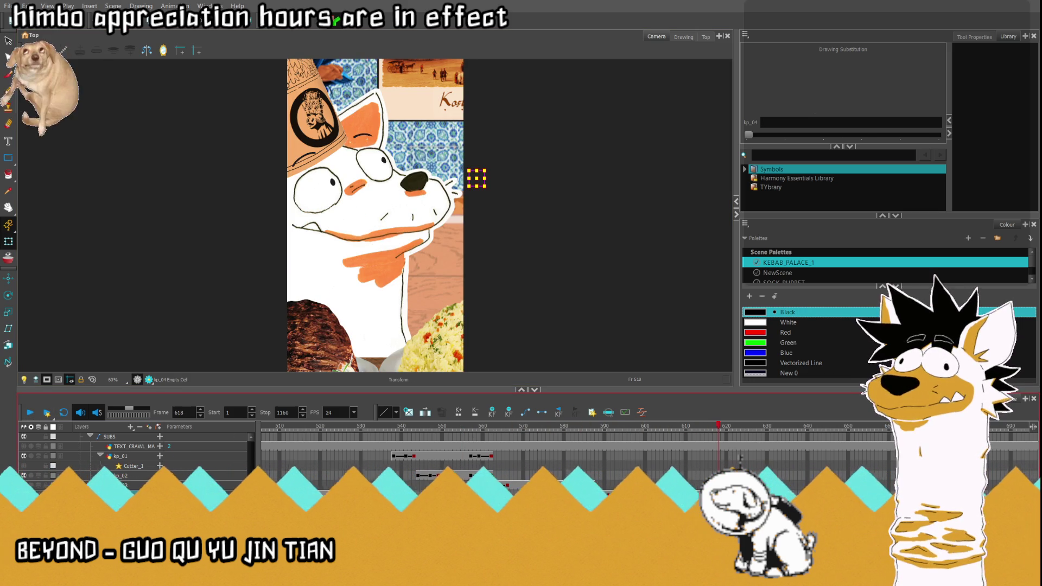
{"action": "left_click", "coordinate": [780, 429]}
- Review playback, then fill the empty cell at frame 612 with the BEGAN A CAMPAIGN drawing
{"action": "left_click_drag", "start_coordinate": [780, 434], "coordinate": [699, 468]}
{"action": "left_click", "coordinate": [446, 428]}
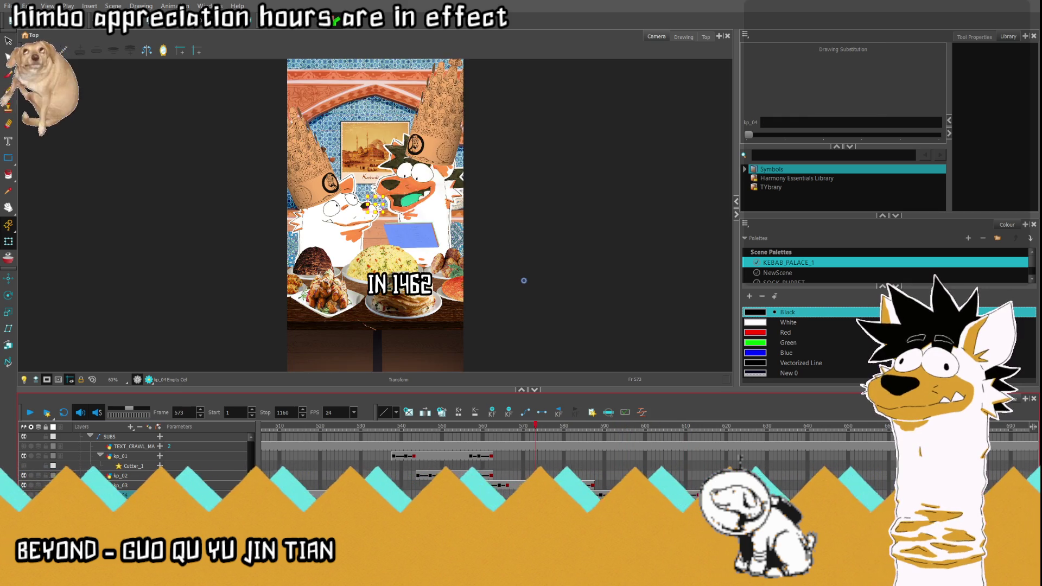
{"action": "left_click", "coordinate": [30, 412]}
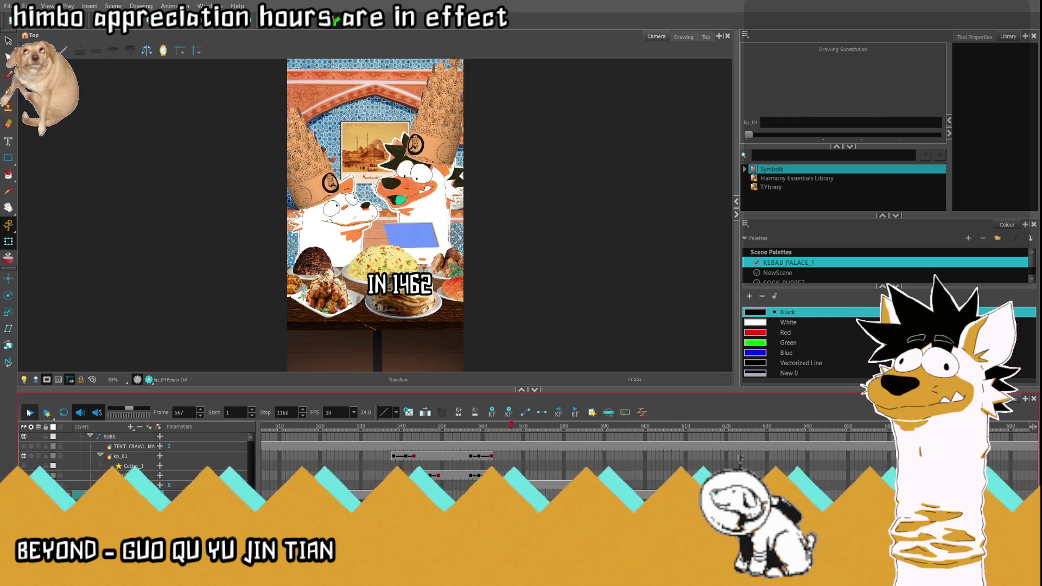
{"action": "left_click", "coordinate": [30, 413]}
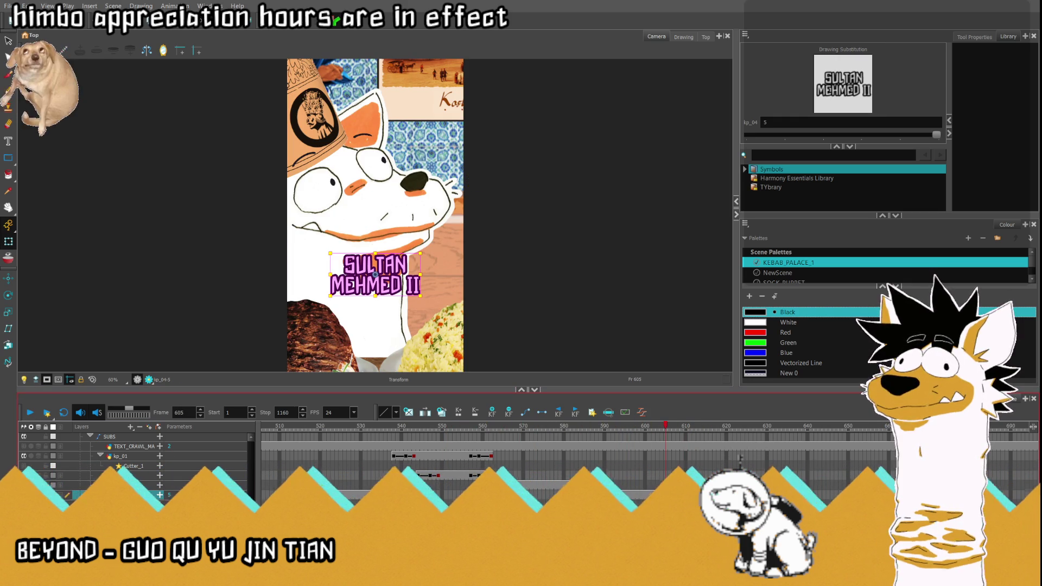
{"action": "key", "text": "."}
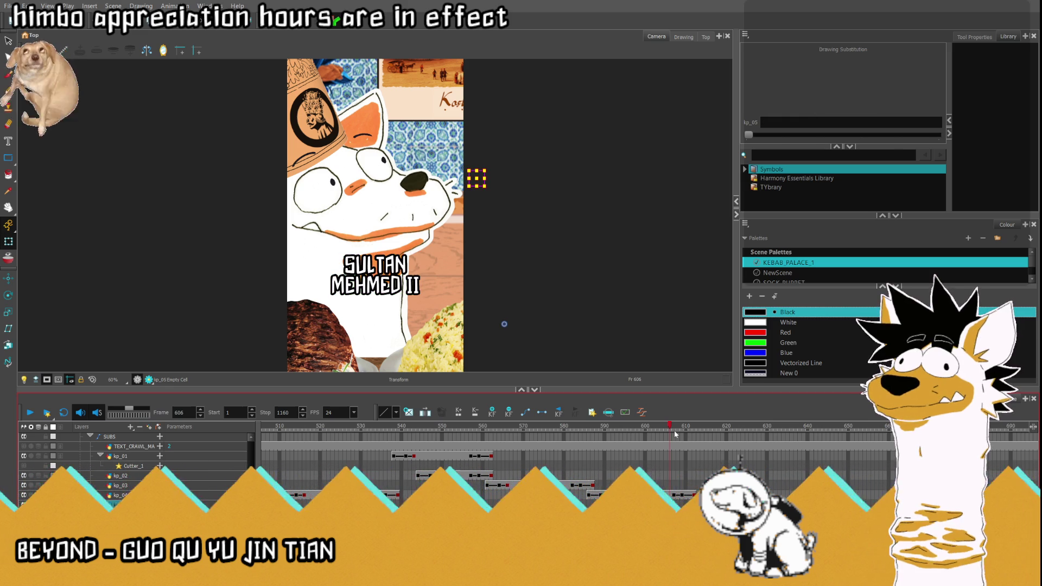
{"action": "left_click", "coordinate": [686, 427]}
{"action": "left_click_drag", "start_coordinate": [686, 428], "coordinate": [694, 426]}
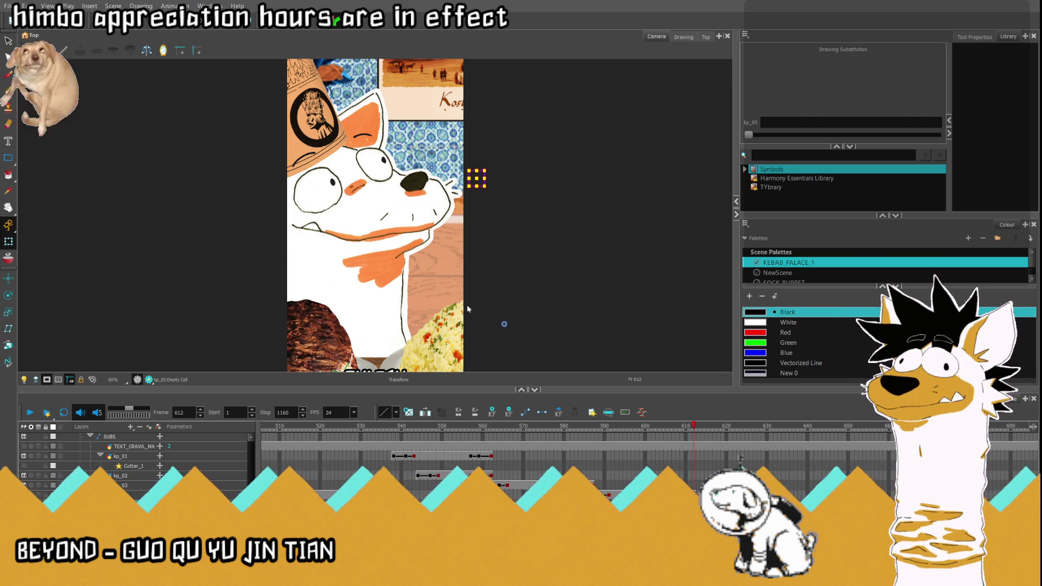
{"action": "key", "text": "equal"}
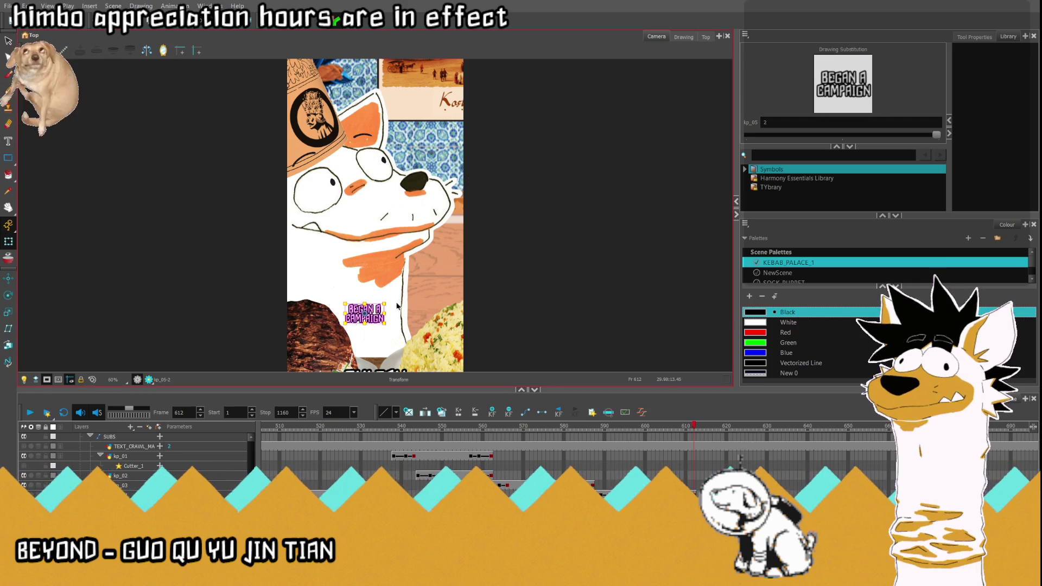
- Enlarge BEGAN A CAMPAIGN about 2.6 times and, at frame 625, move it past the right edge
{"action": "left_click_drag", "start_coordinate": [386, 303], "coordinate": [420, 287]}
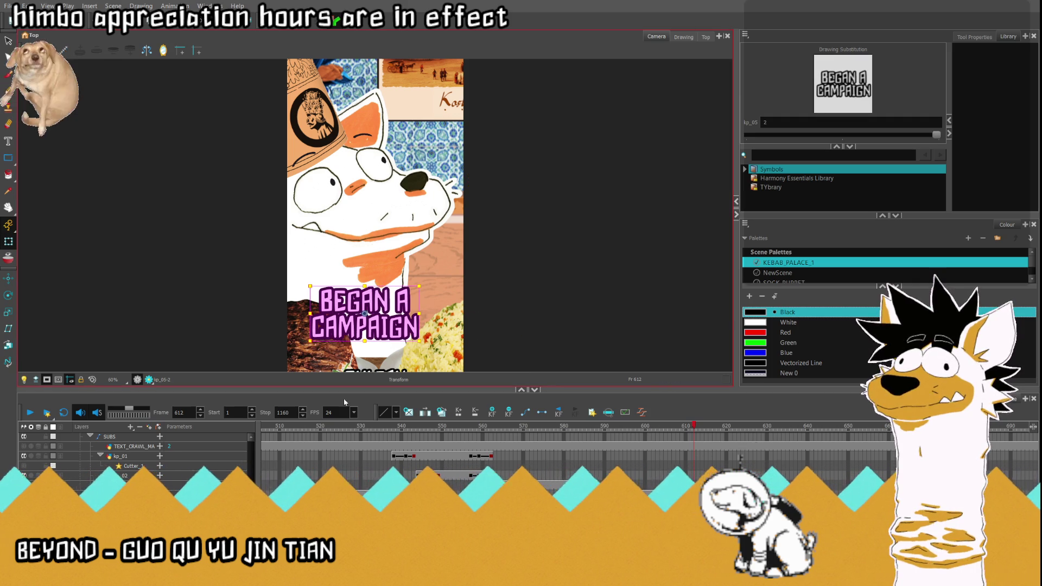
{"action": "scroll", "coordinate": [163, 462], "scroll_direction": "down", "scroll_amount": 3}
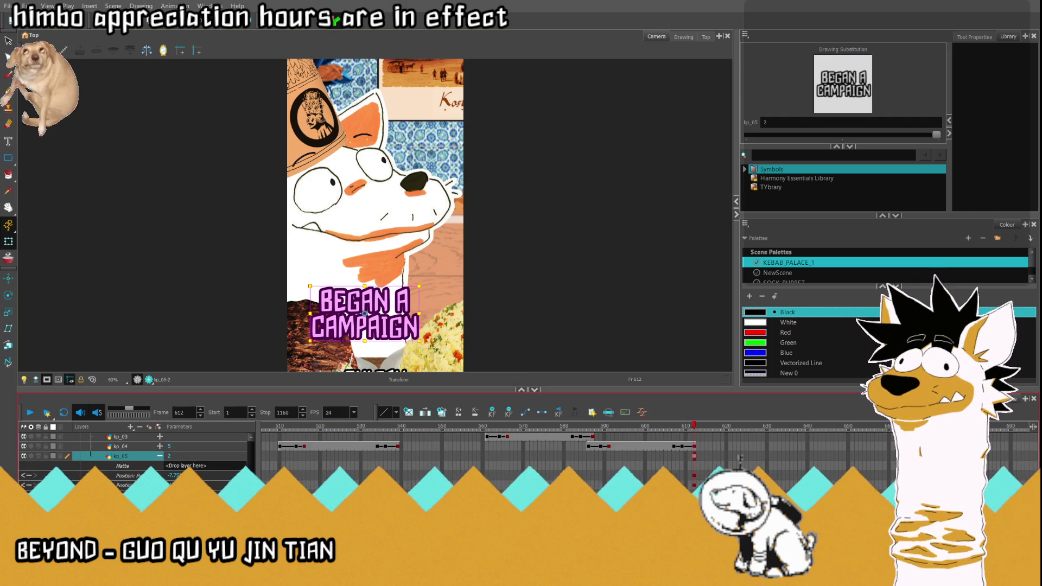
{"action": "scroll", "coordinate": [135, 456], "scroll_direction": "up", "scroll_amount": 3}
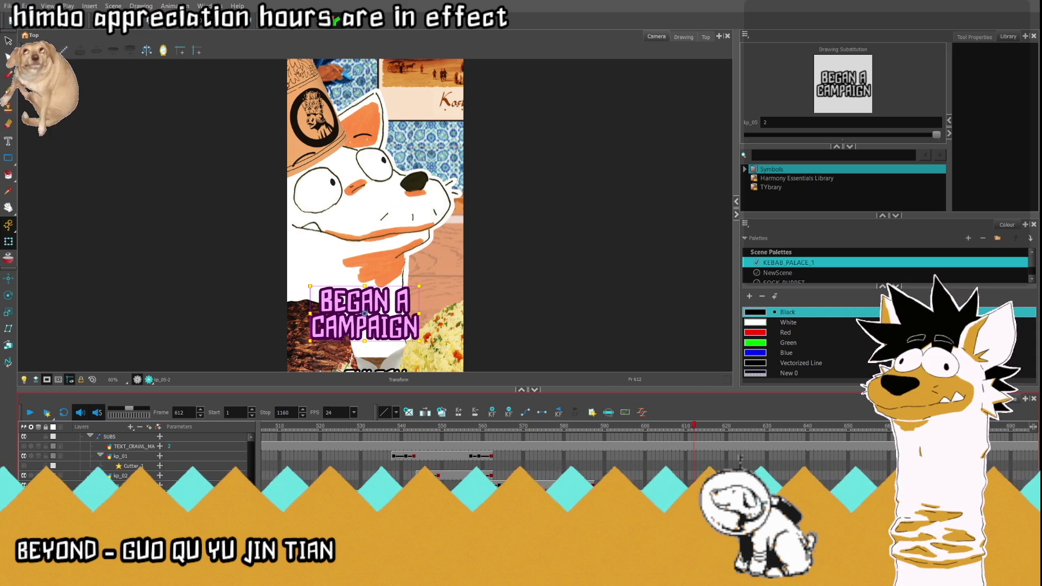
{"action": "mouse_move", "coordinate": [694, 432]}
{"action": "left_mouse_down"}
{"action": "mouse_move", "coordinate": [770, 438]}
{"action": "mouse_move", "coordinate": [694, 445]}
{"action": "left_mouse_up"}
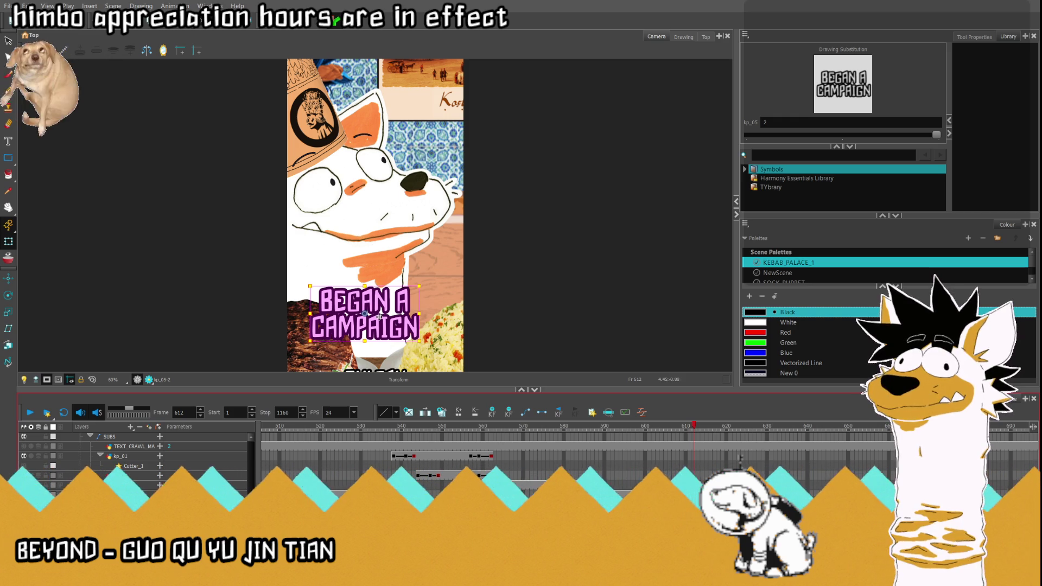
{"action": "mouse_move", "coordinate": [380, 308]}
{"action": "left_mouse_down"}
{"action": "mouse_move", "coordinate": [415, 287]}
{"action": "mouse_move", "coordinate": [333, 286]}
{"action": "mouse_move", "coordinate": [524, 285]}
{"action": "left_mouse_up"}
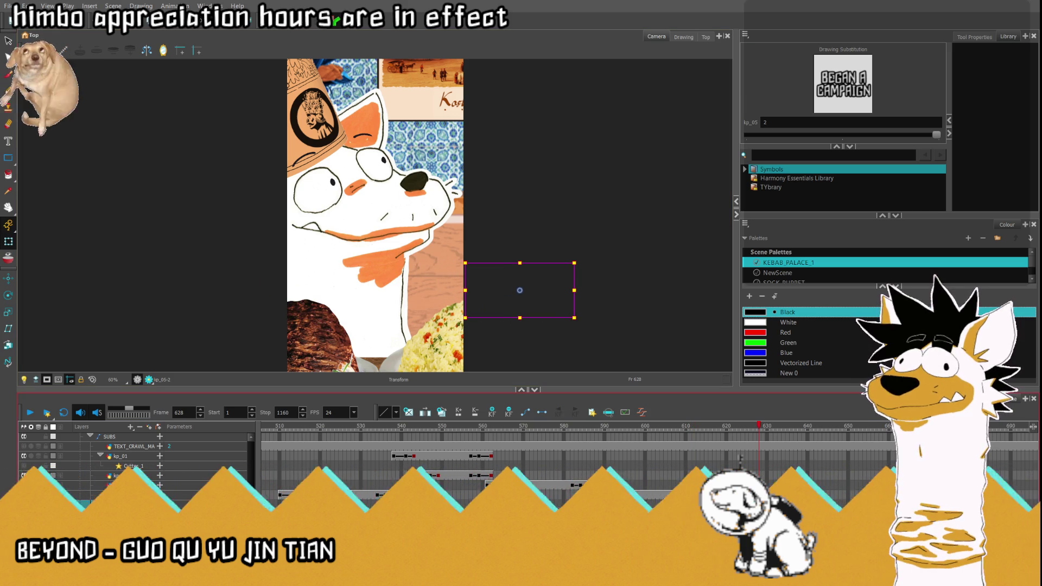
- Drag the BEGAN A CAMPAIGN caption to the frame's left edge and replay from frame 609
{"action": "key", "text": "Return"}
{"action": "mouse_move", "coordinate": [528, 291]}
{"action": "left_mouse_down"}
{"action": "mouse_move", "coordinate": [244, 293]}
{"action": "mouse_move", "coordinate": [239, 309]}
{"action": "left_mouse_up"}
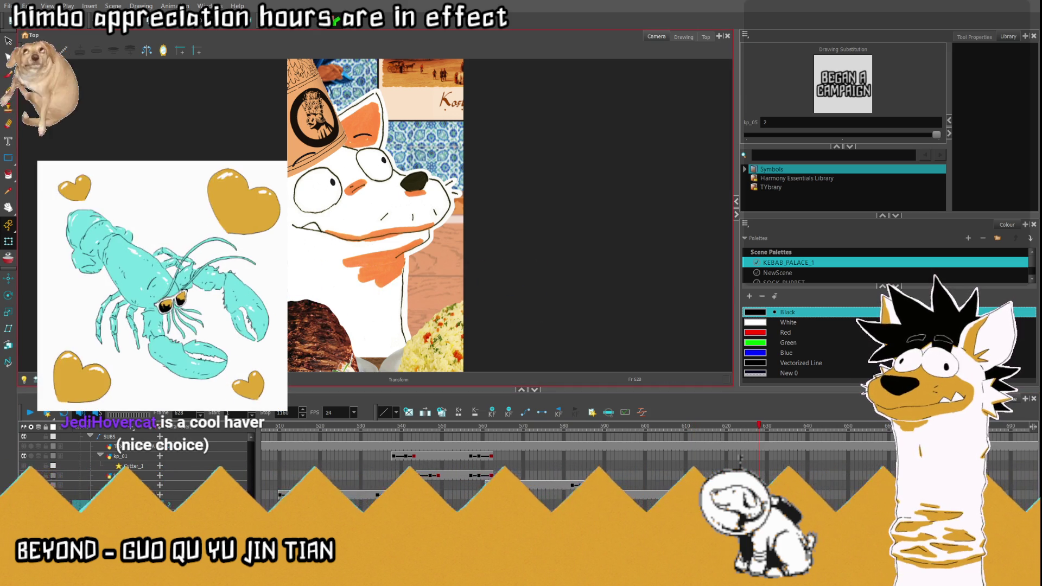
{"action": "left_click", "coordinate": [48, 414]}
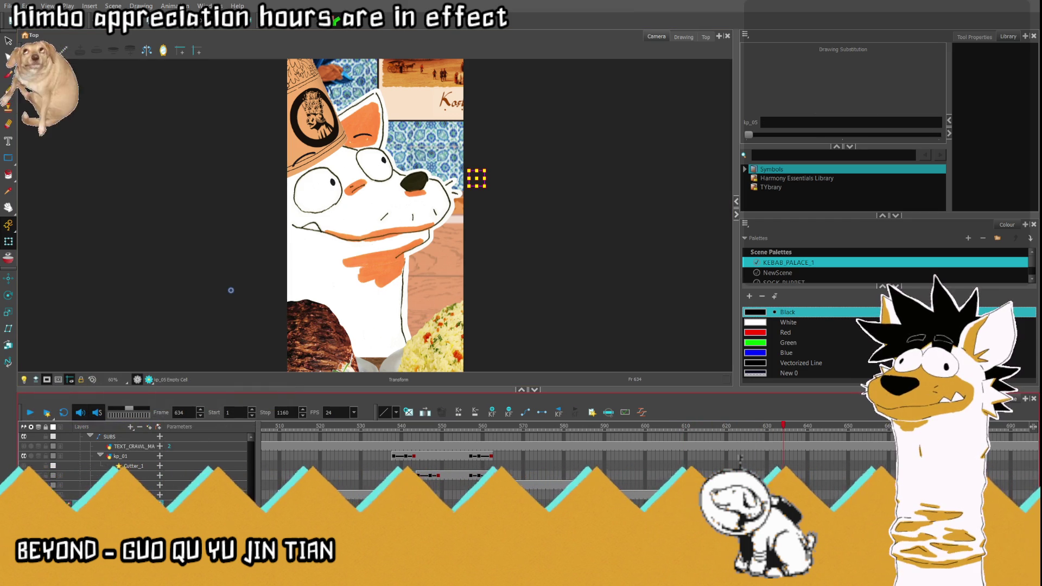
{"action": "type", "text": "611"}
{"action": "key", "text": "Return"}
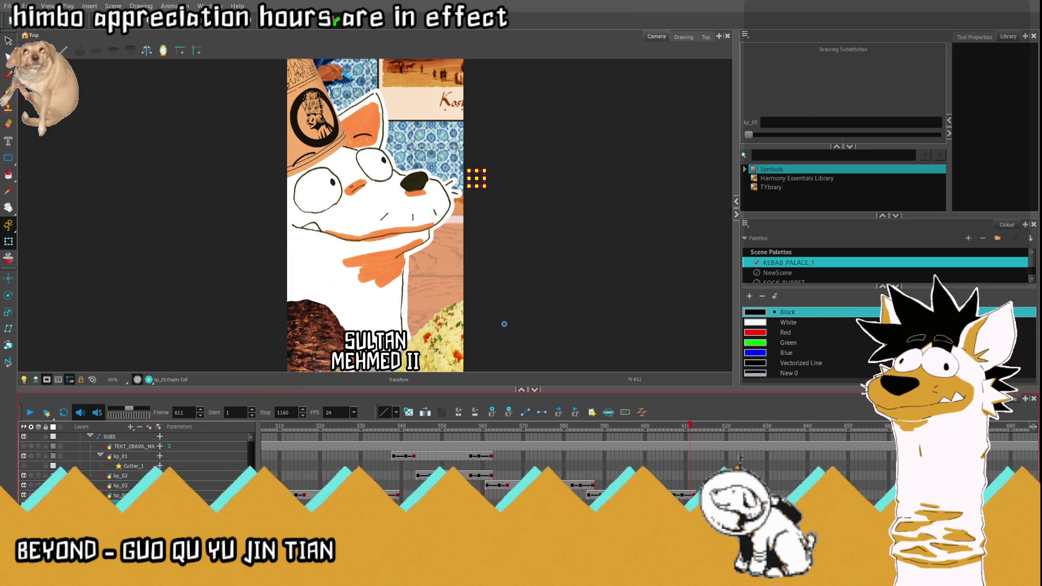
- Check the slide across frames 611–629, then switch back to Clip Studio Paint
{"action": "mouse_move", "coordinate": [691, 428]}
{"action": "left_mouse_down"}
{"action": "mouse_move", "coordinate": [779, 437]}
{"action": "mouse_move", "coordinate": [754, 435]}
{"action": "left_mouse_up"}
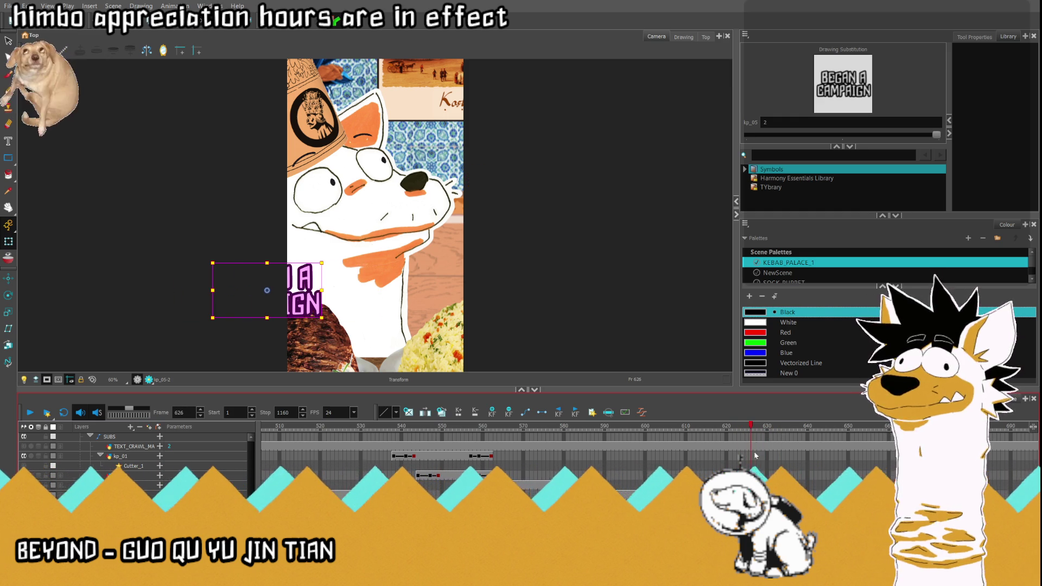
{"action": "left_click", "coordinate": [755, 457]}
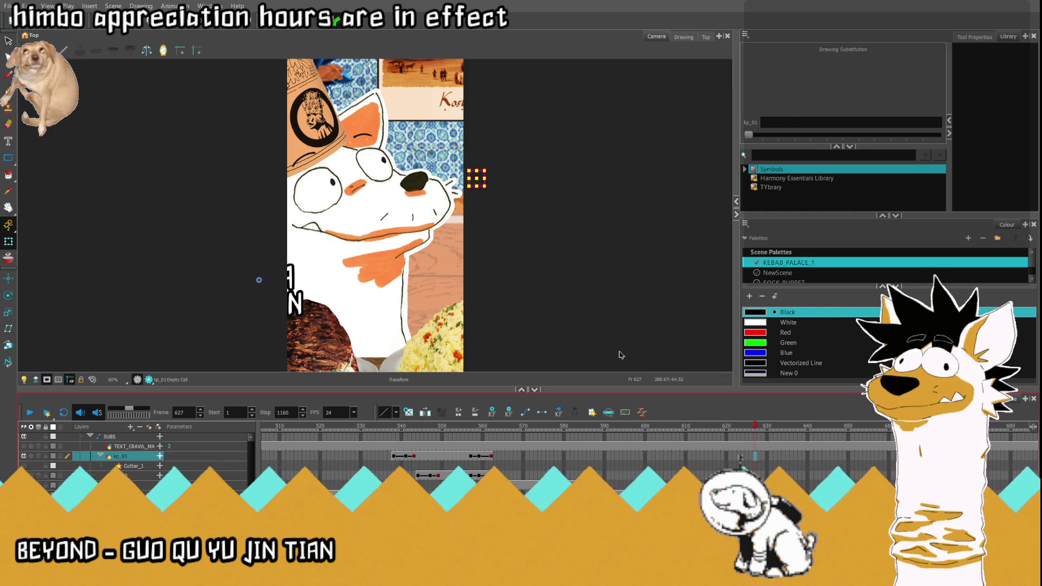
{"action": "left_click", "coordinate": [765, 433]}
{"action": "left_click", "coordinate": [759, 433]}
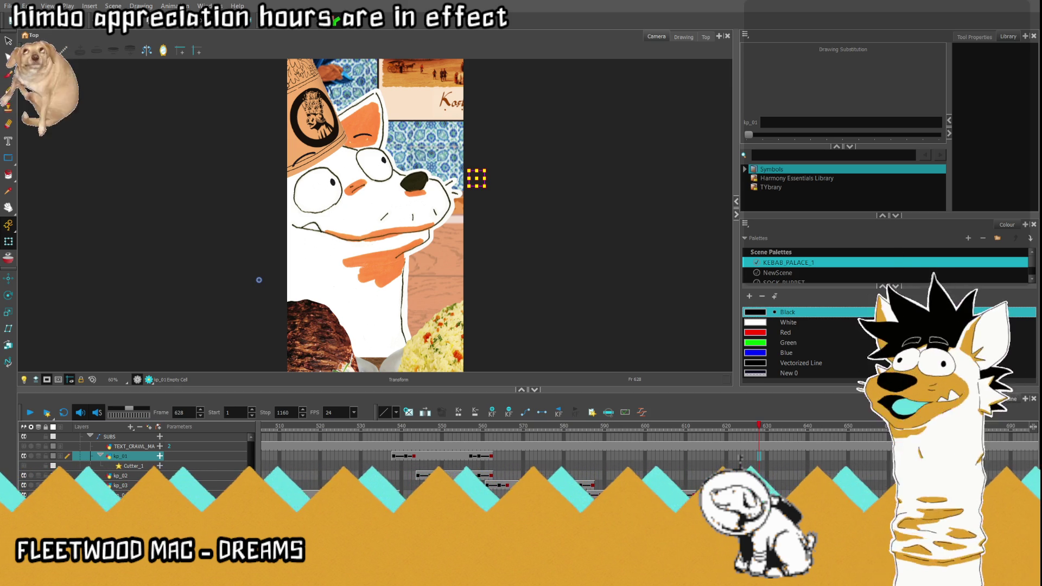
{"action": "key", "text": "alt+Tab"}
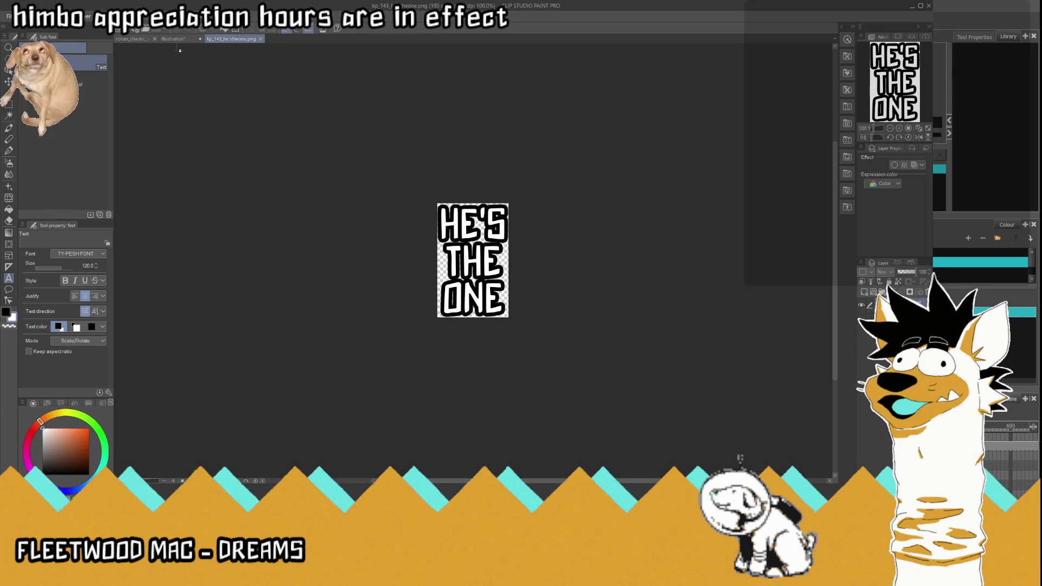
- Retype the HE'S THE ONE caption as TO DETHRONE and move the text fully into view
{"action": "left_click", "coordinate": [177, 42]}
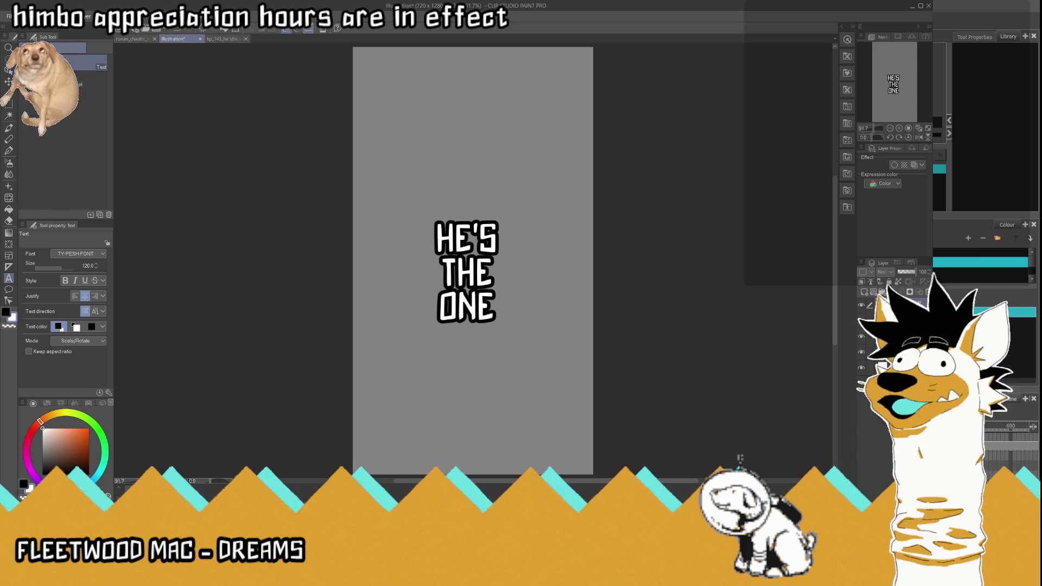
{"action": "left_click", "coordinate": [494, 288]}
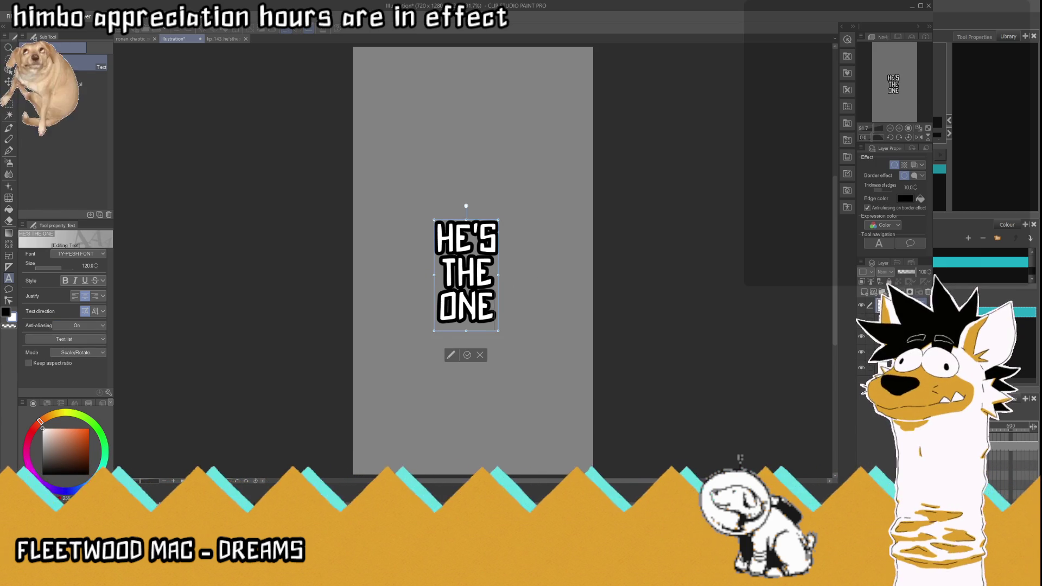
{"action": "key", "text": "ctrl+a"}
{"action": "type", "text": "TO DETHROI"}
{"action": "key", "text": "Return"}
{"action": "type", "text": "THIS"}
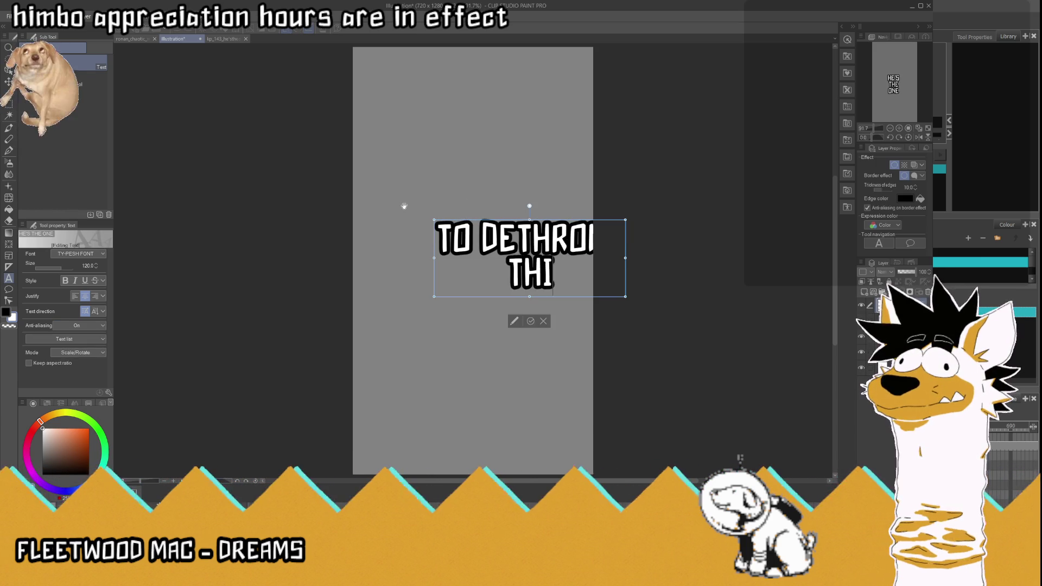
{"action": "left_click", "coordinate": [531, 321]}
{"action": "key", "text": "k"}
{"action": "mouse_move", "coordinate": [573, 247]}
{"action": "left_mouse_down"}
{"action": "mouse_move", "coordinate": [489, 230]}
{"action": "mouse_move", "coordinate": [514, 228]}
{"action": "mouse_move", "coordinate": [430, 257]}
{"action": "left_mouse_up"}
- Remove the extra THIS line and crop TO DETHRONE into its own image
{"action": "left_click", "coordinate": [9, 278]}
{"action": "key", "text": "BackSpace"}
{"action": "key", "text": "BackSpace"}
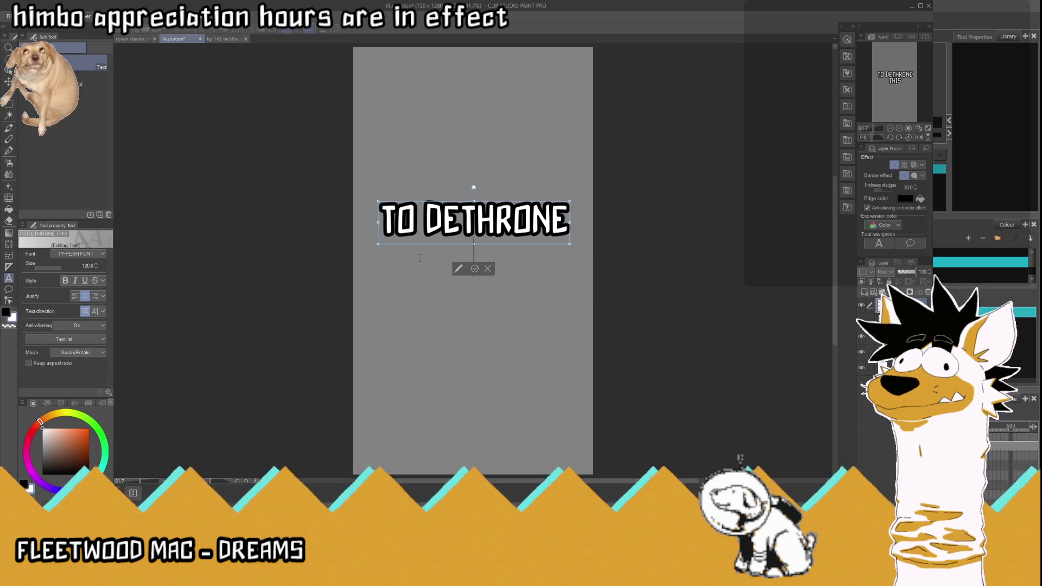
{"action": "left_click", "coordinate": [471, 268]}
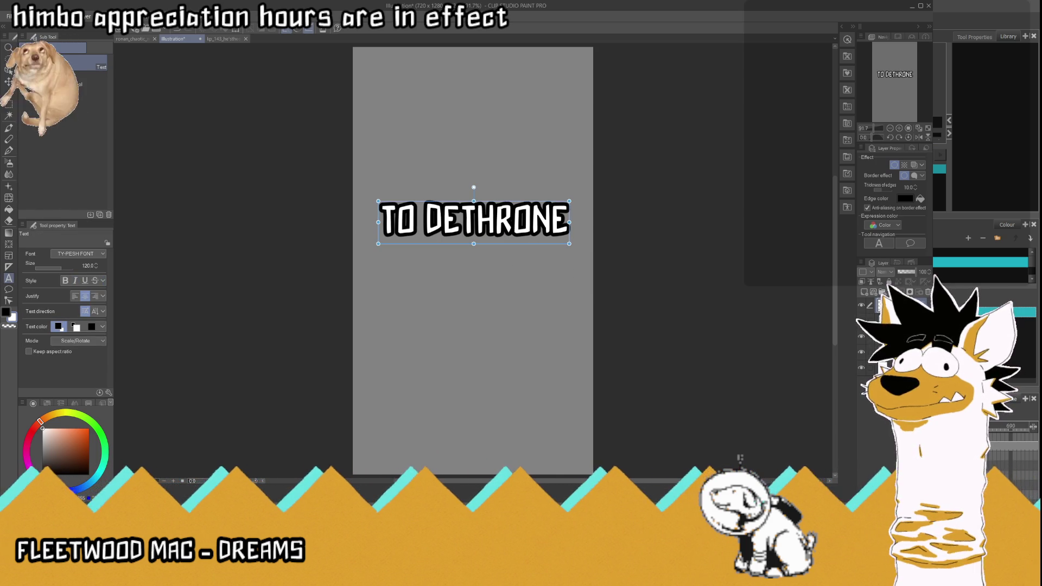
{"action": "left_click", "coordinate": [895, 336]}
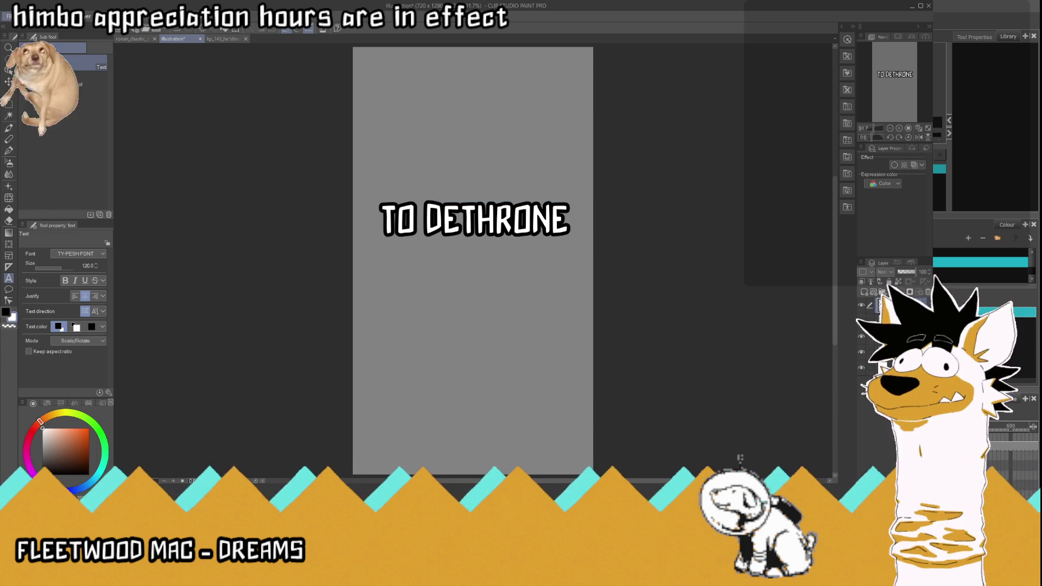
{"action": "key", "text": "ctrl+shift+v"}
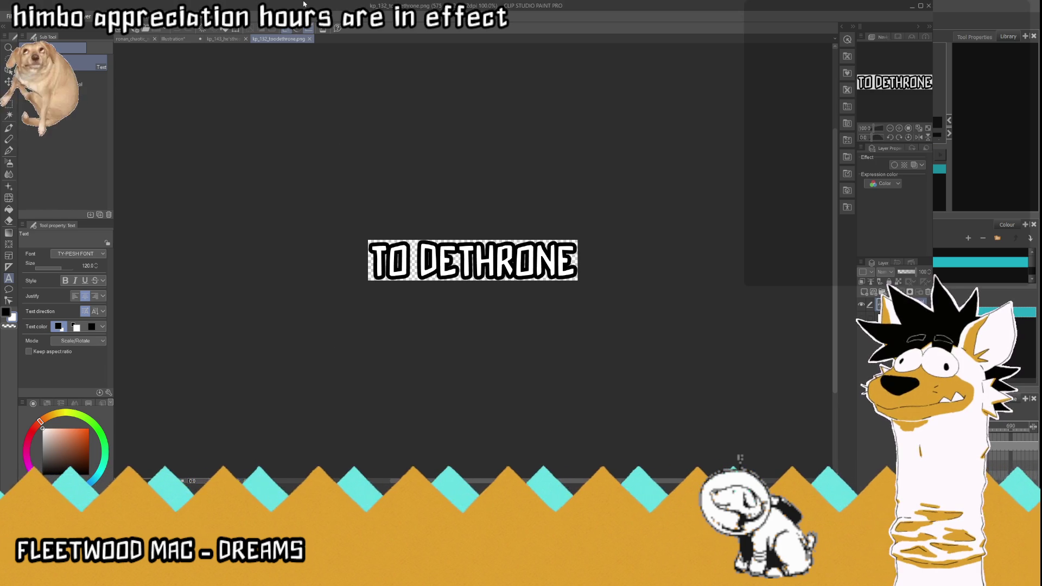
{"action": "left_click", "coordinate": [190, 40]}
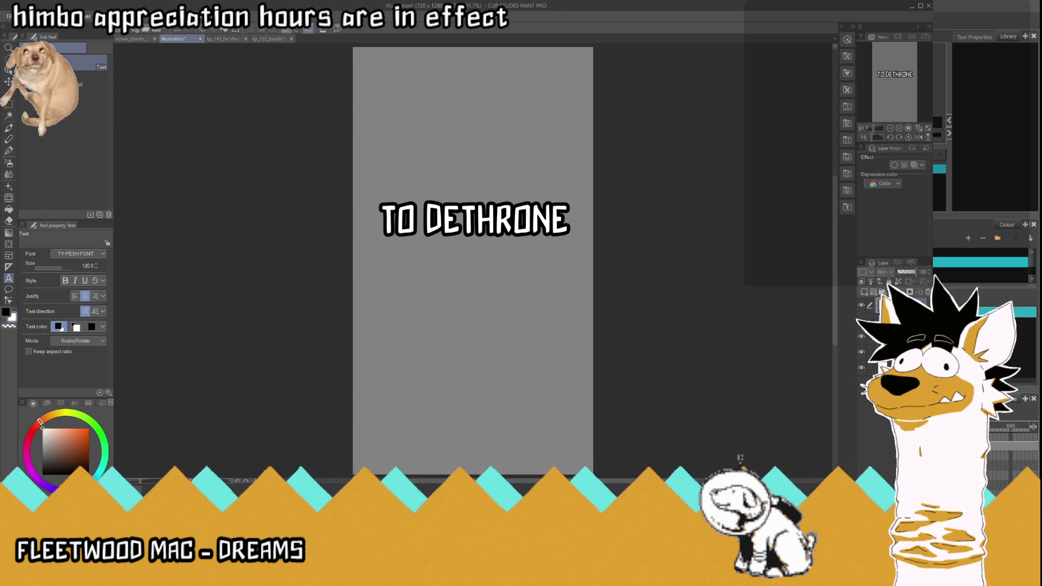
- Retype the caption as THIS VOIVODE and crop it into a 602x112 image
{"action": "left_click", "coordinate": [528, 220]}
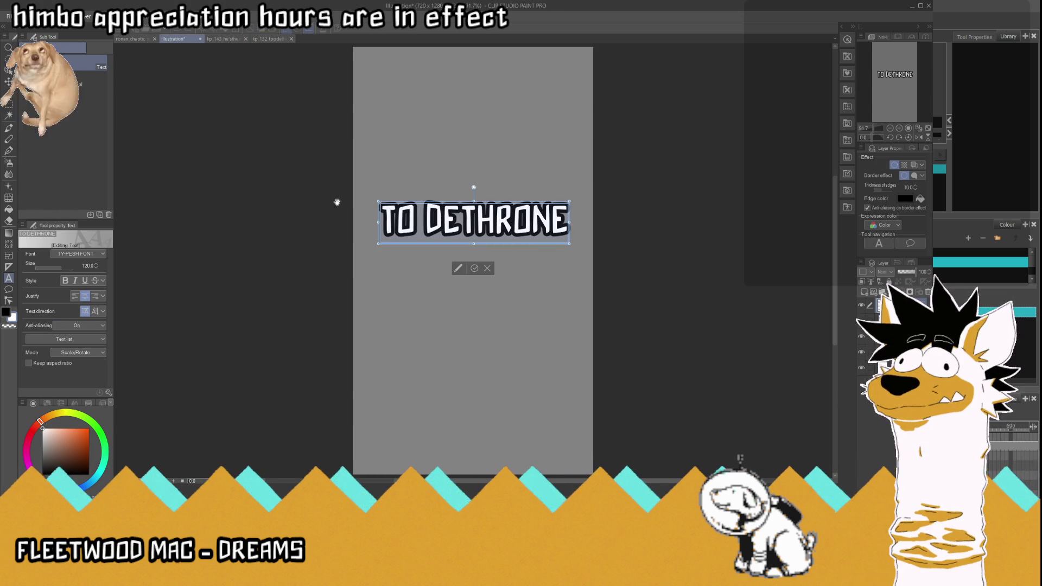
{"action": "type", "text": "THIS"}
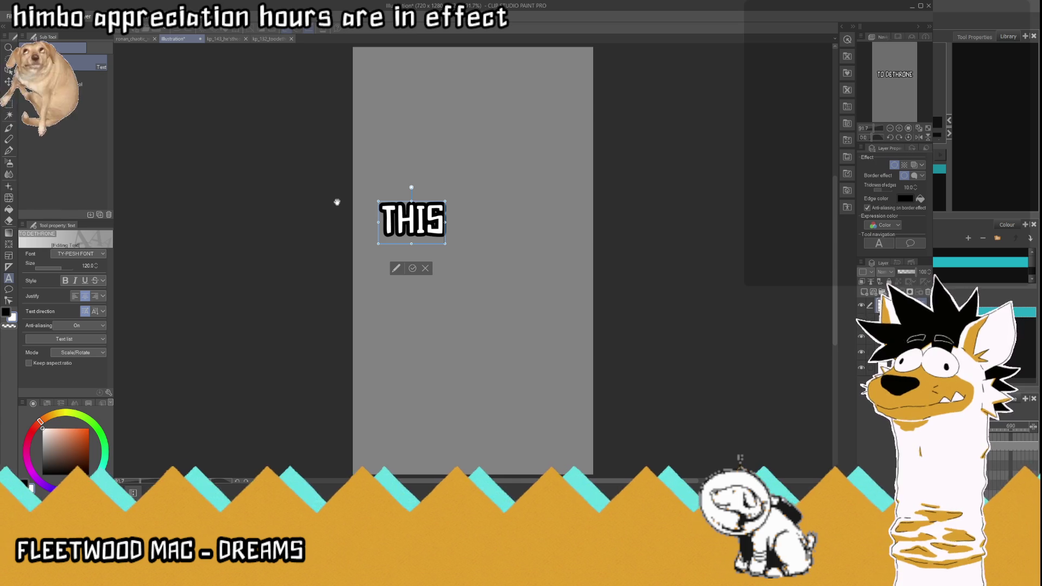
{"action": "type", "text": " VOIVODE"}
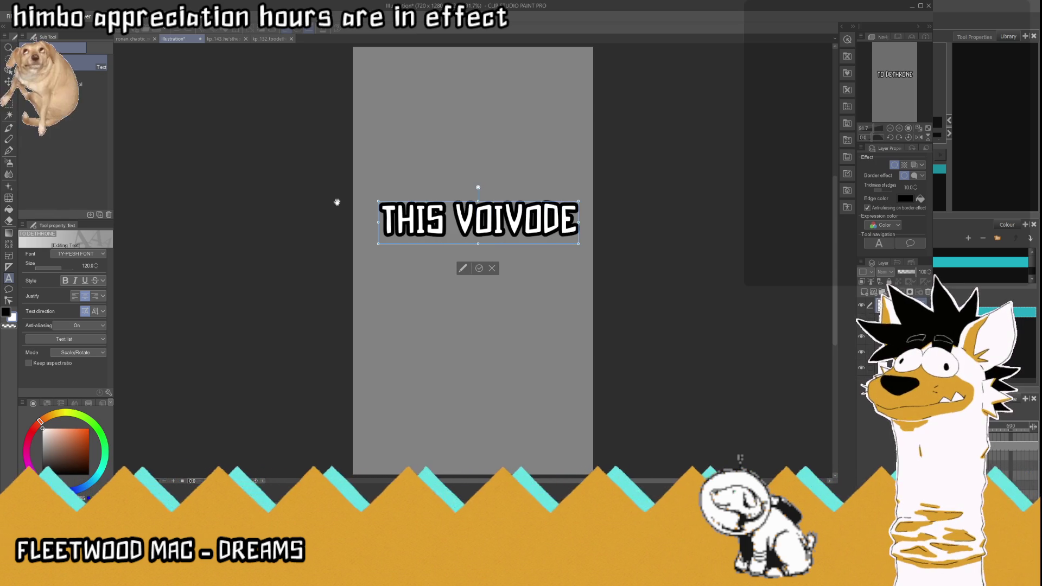
{"action": "key", "text": "Escape"}
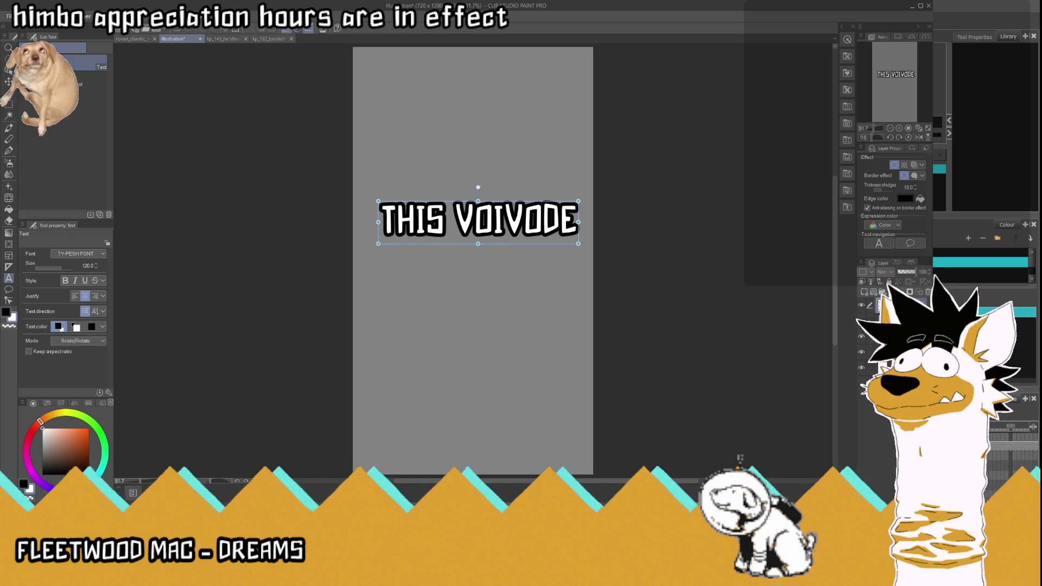
{"action": "left_click", "coordinate": [895, 336]}
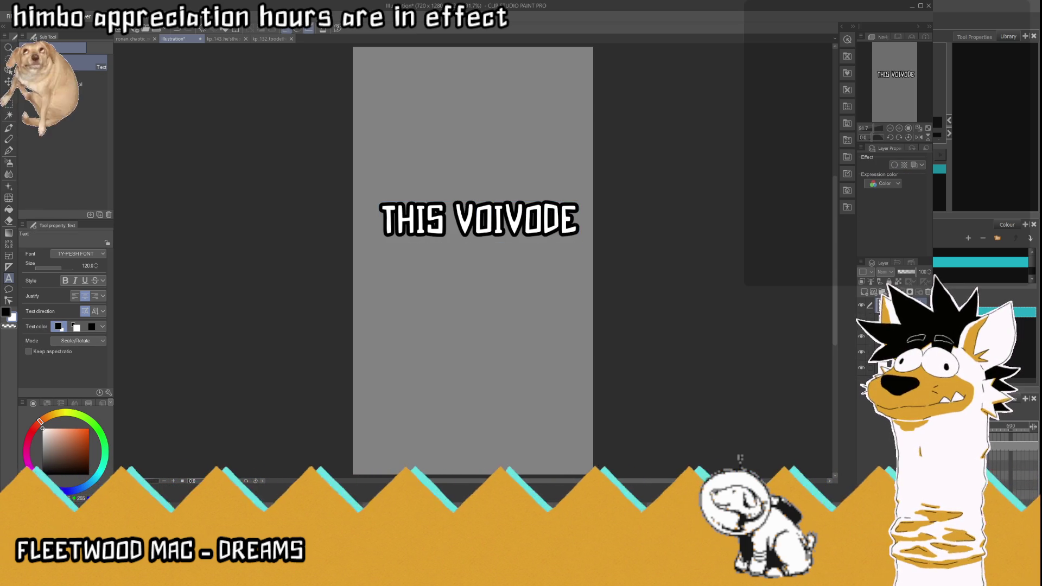
{"action": "key", "text": "ctrl+shift+v"}
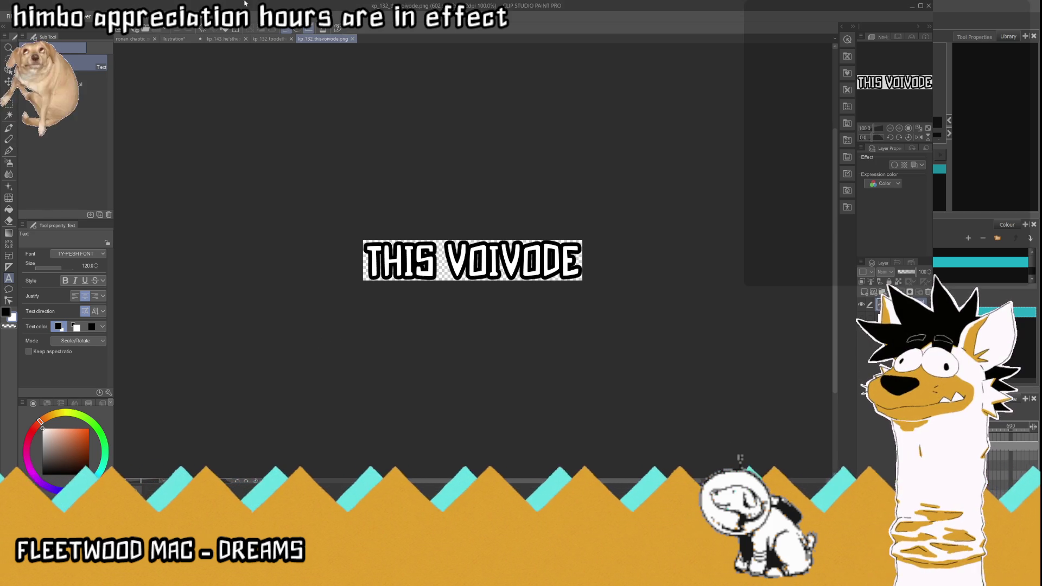
- Retype the caption as OF WALLACHIA and copy it to a new canvas with a transparent background
{"action": "left_click", "coordinate": [174, 39]}
{"action": "left_click", "coordinate": [577, 230]}
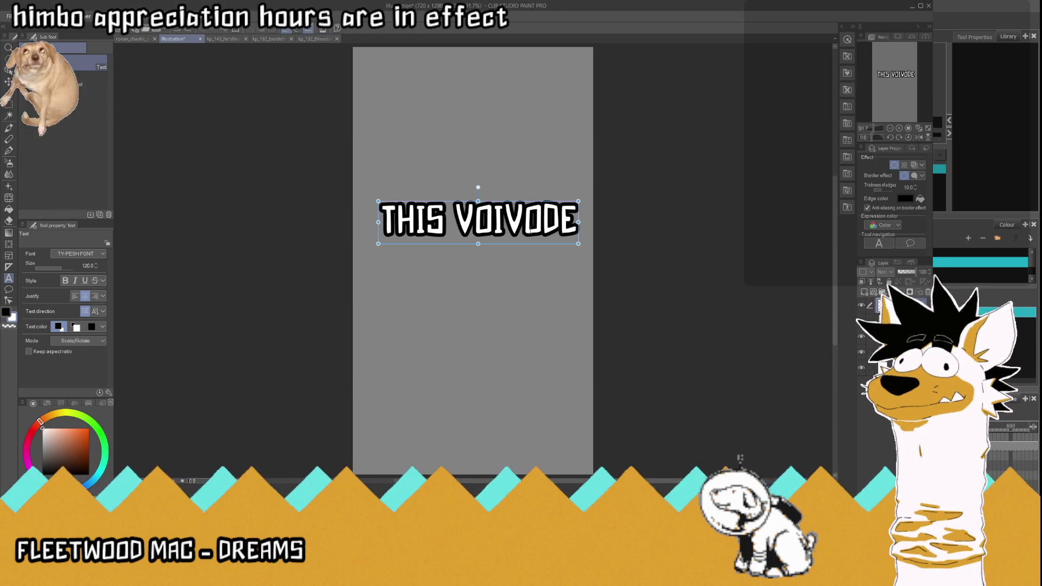
{"action": "left_click_drag", "start_coordinate": [576, 219], "coordinate": [262, 219]}
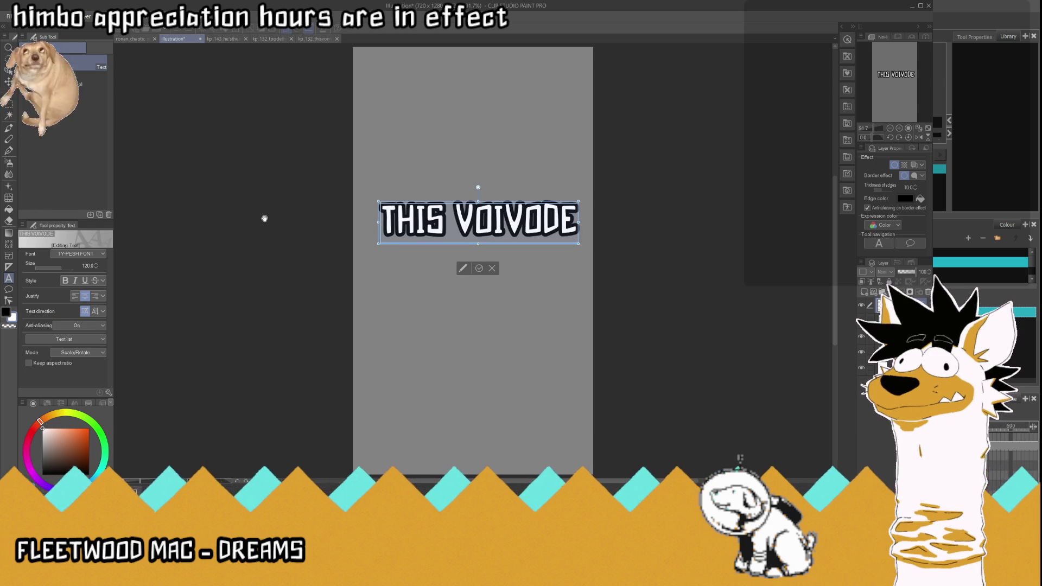
{"action": "type", "text": "OD"}
{"action": "type", "text": " WALLACHIA"}
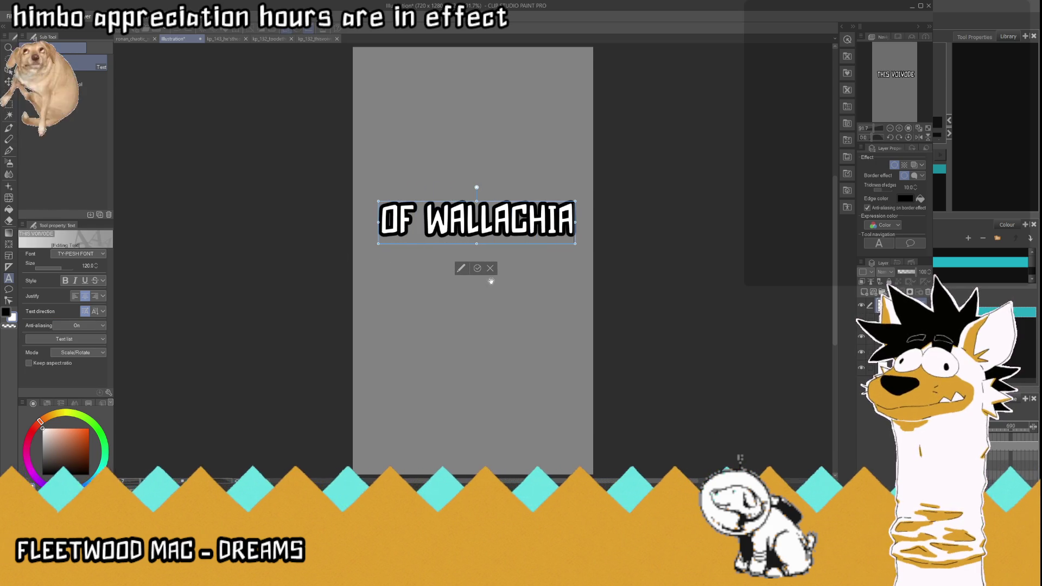
{"action": "left_click", "coordinate": [478, 269]}
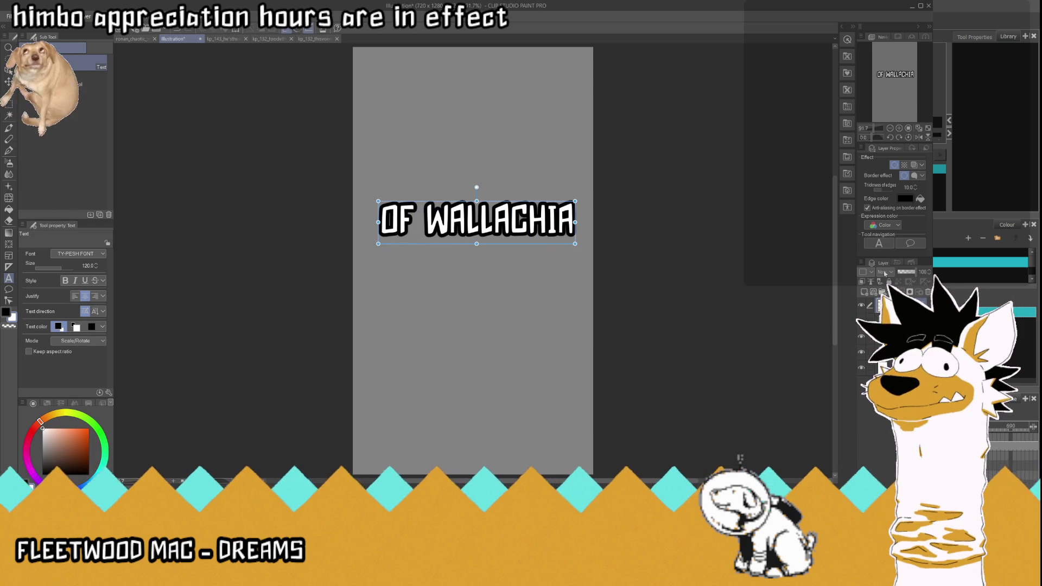
{"action": "left_click", "coordinate": [890, 320]}
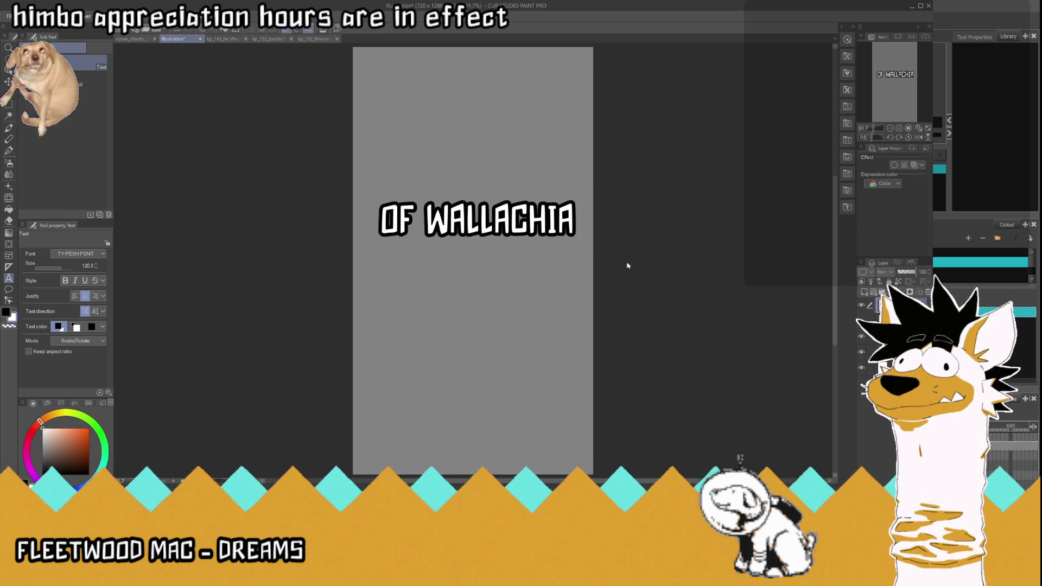
{"action": "key", "text": "ctrl+alt+n"}
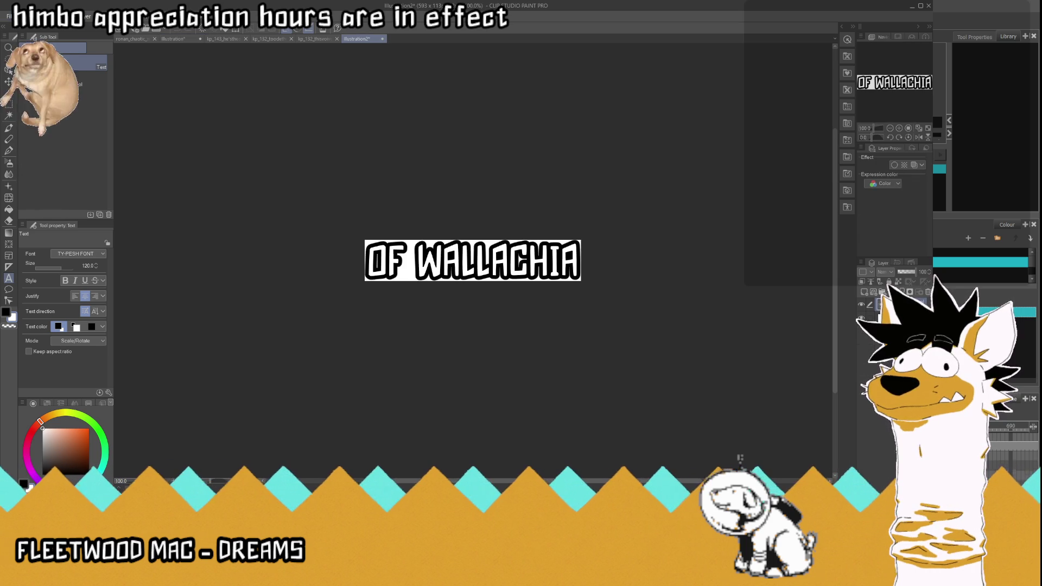
{"action": "left_click", "coordinate": [861, 319]}
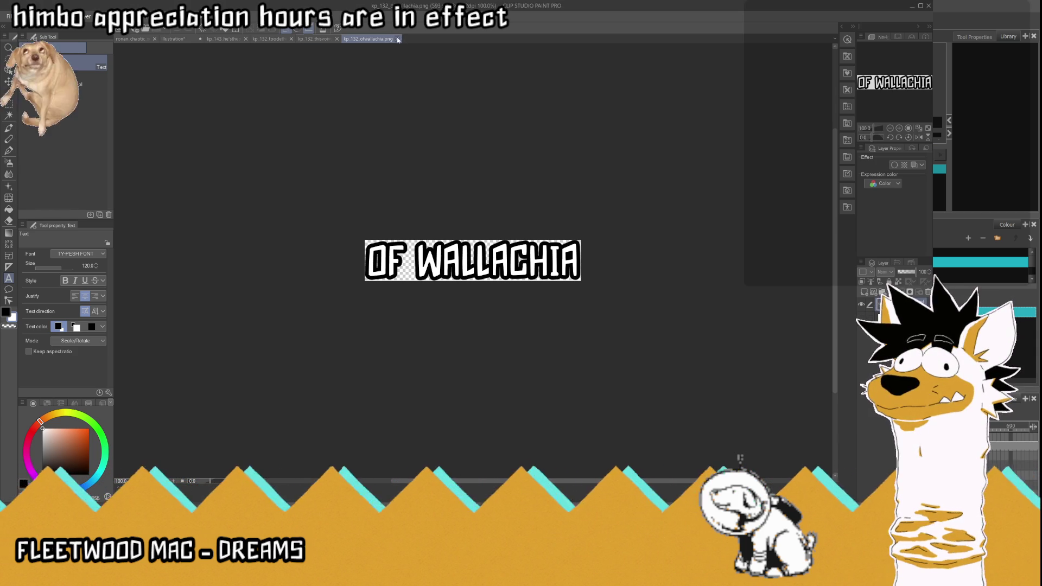
- Close the four finished caption documents and return to the Harmony scene
{"action": "left_click", "coordinate": [398, 39]}
{"action": "left_click", "coordinate": [355, 39]}
{"action": "left_click", "coordinate": [310, 39]}
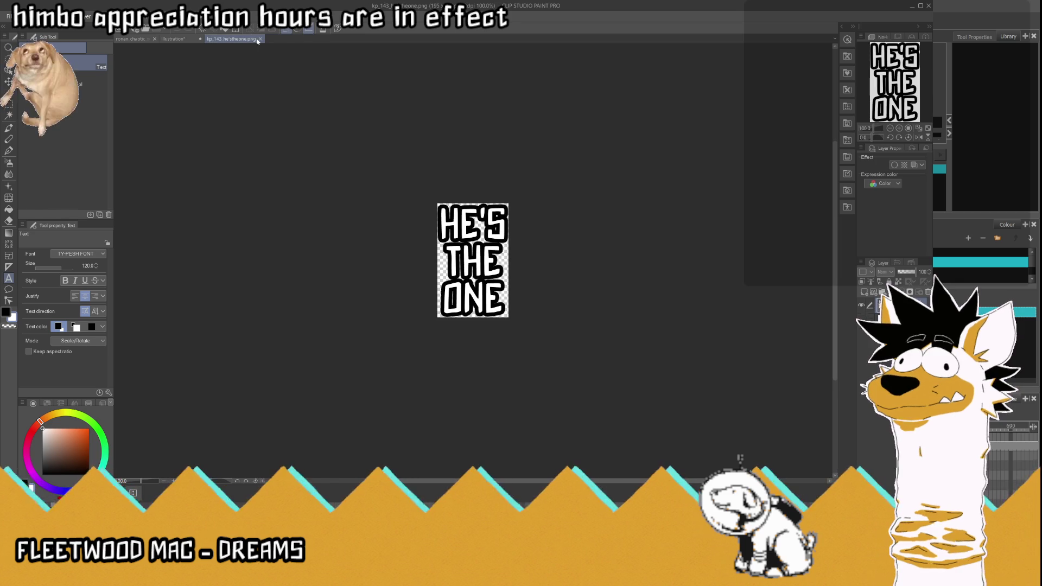
{"action": "left_click", "coordinate": [246, 39]}
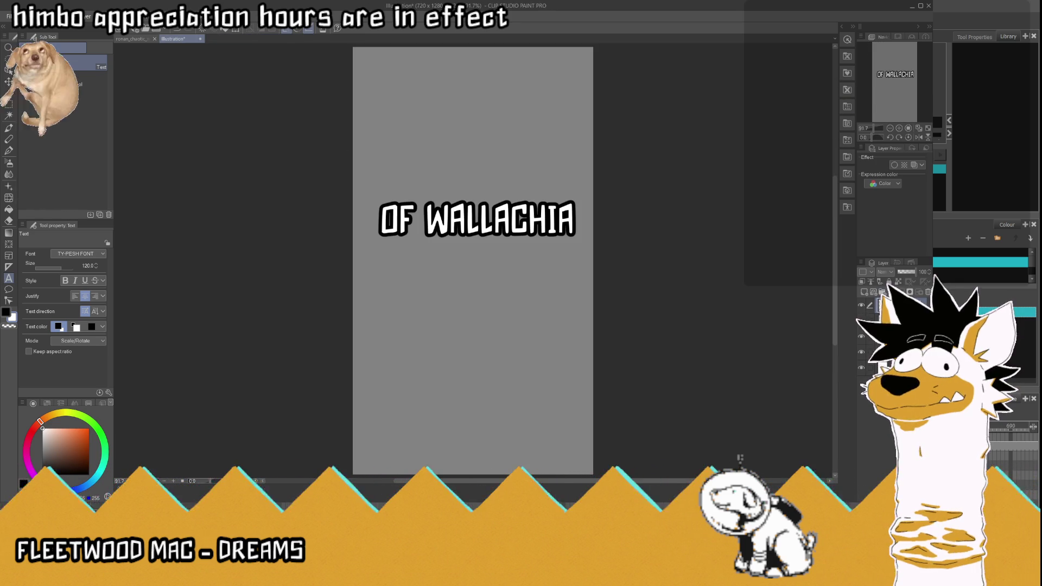
{"action": "left_click", "coordinate": [913, 6]}
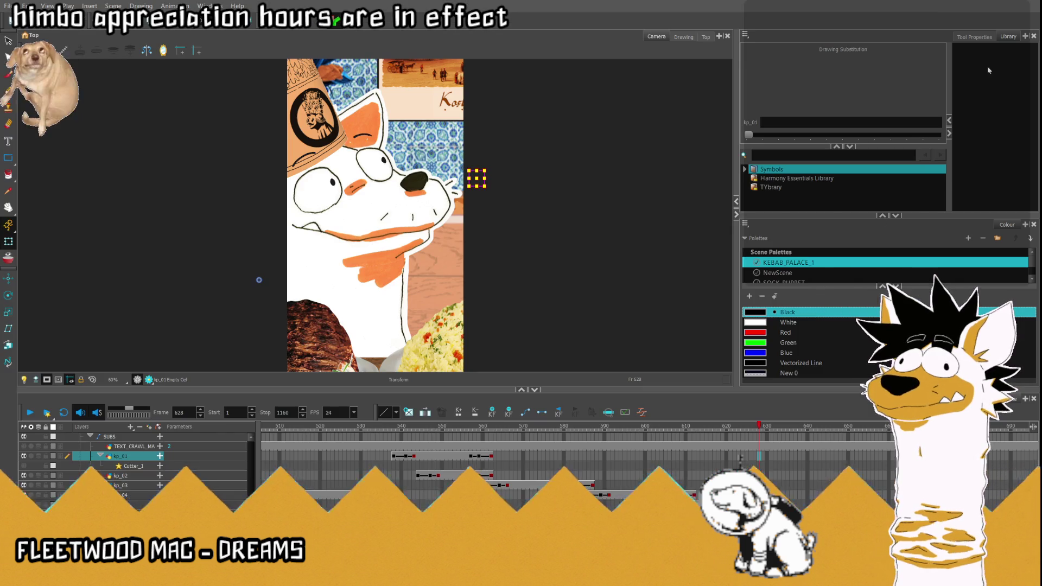
- Expose drawing 13 (TO DETHRONE) on kp_01 at frame 629 and hold it through frame 640
{"action": "left_click", "coordinate": [753, 429]}
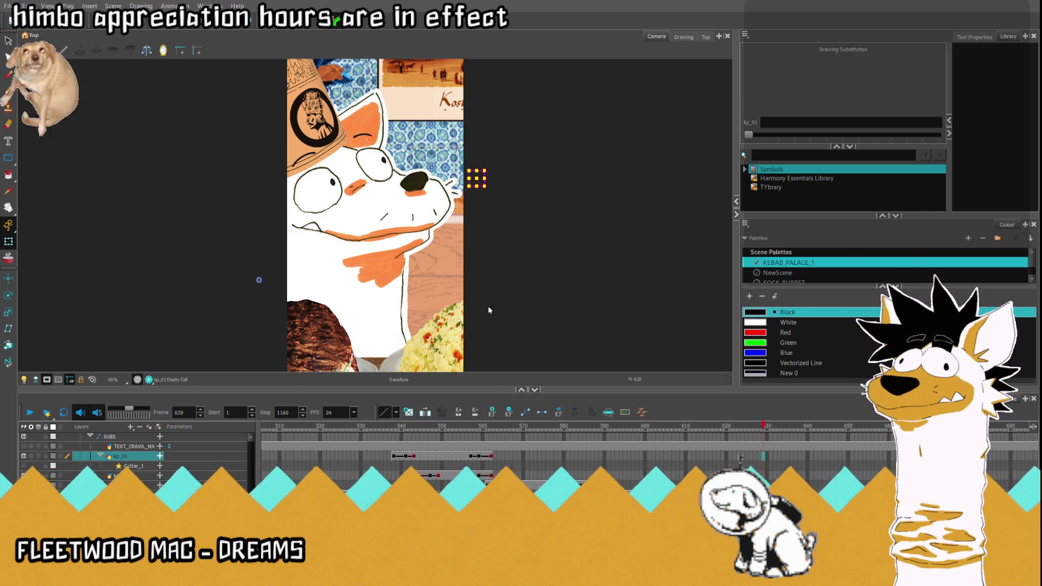
{"action": "key", "text": "minus"}
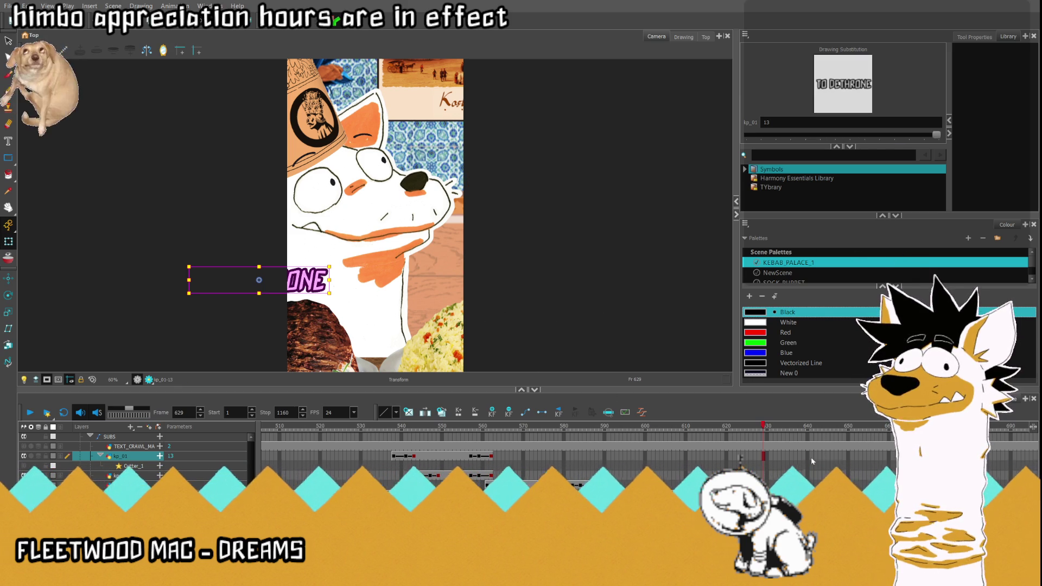
{"action": "left_click", "coordinate": [792, 427]}
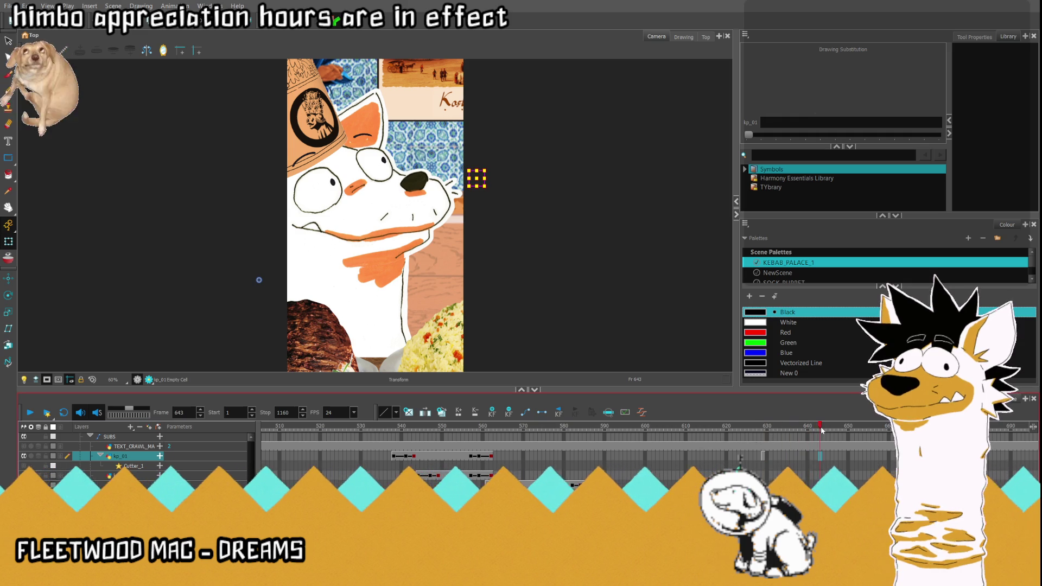
{"action": "left_click", "coordinate": [764, 456]}
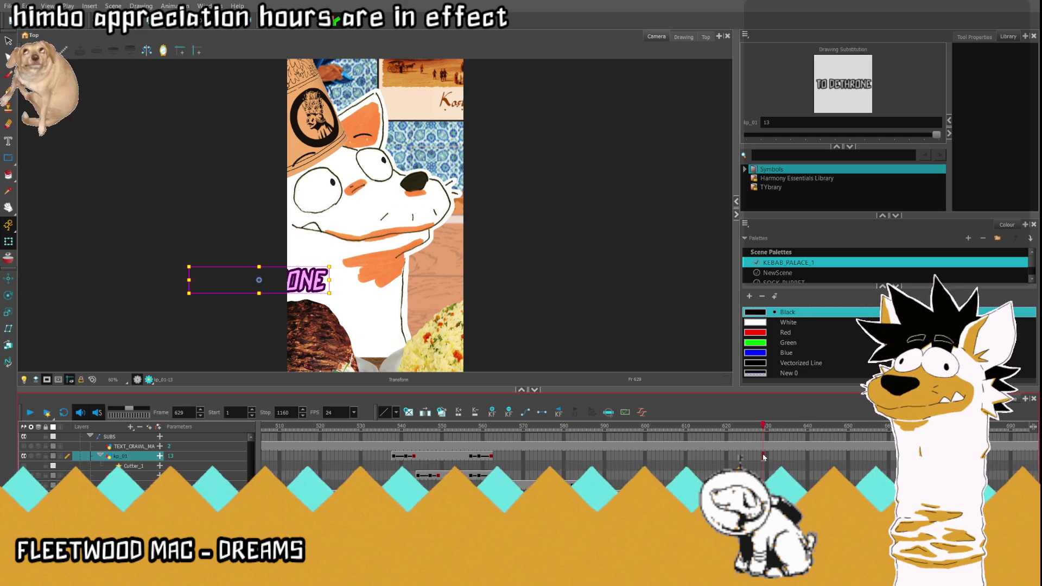
{"action": "key", "text": "F5"}
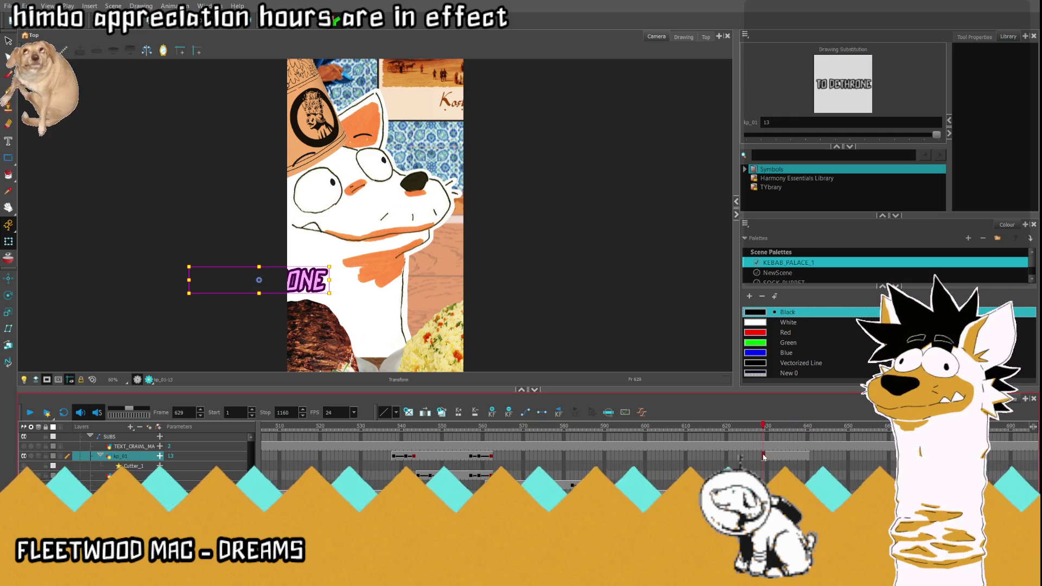
- Drag the TO DETHRONE caption into the lower middle of the shot at frame 629
{"action": "left_click", "coordinate": [160, 456]}
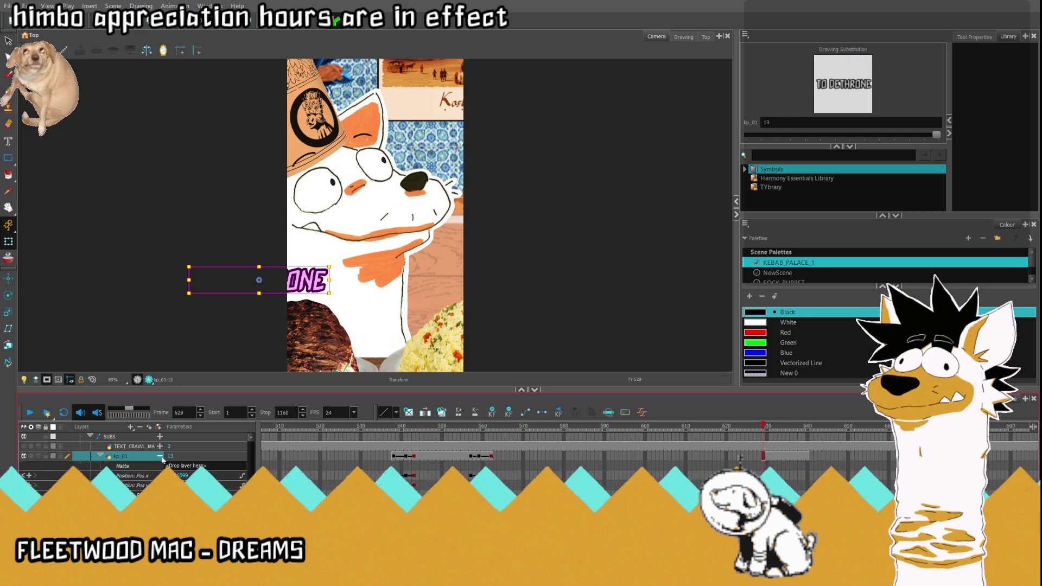
{"action": "scroll", "coordinate": [162, 459], "scroll_direction": "down", "scroll_amount": 1}
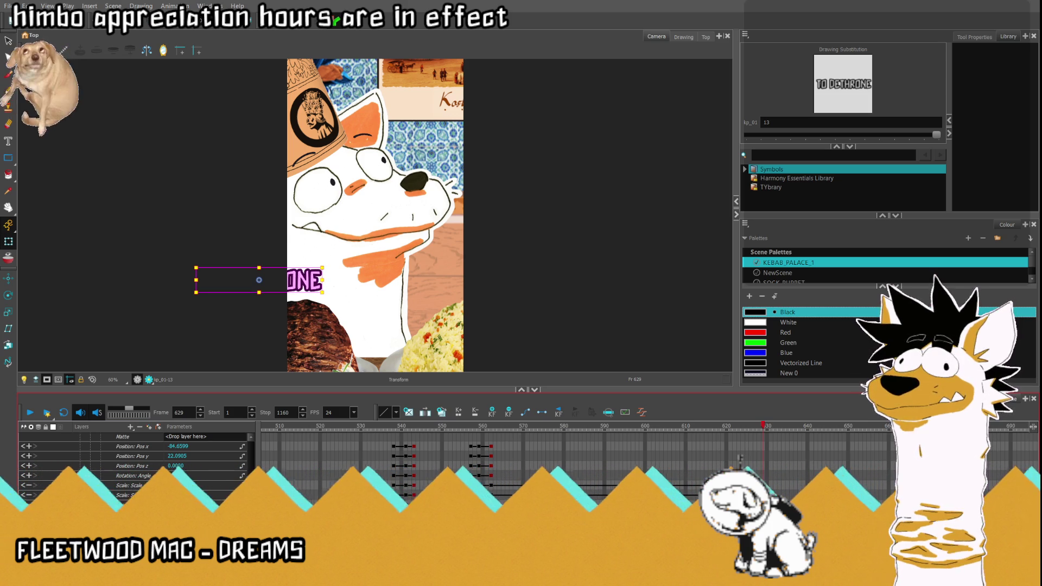
{"action": "scroll", "coordinate": [740, 459], "scroll_direction": "up", "scroll_amount": 1}
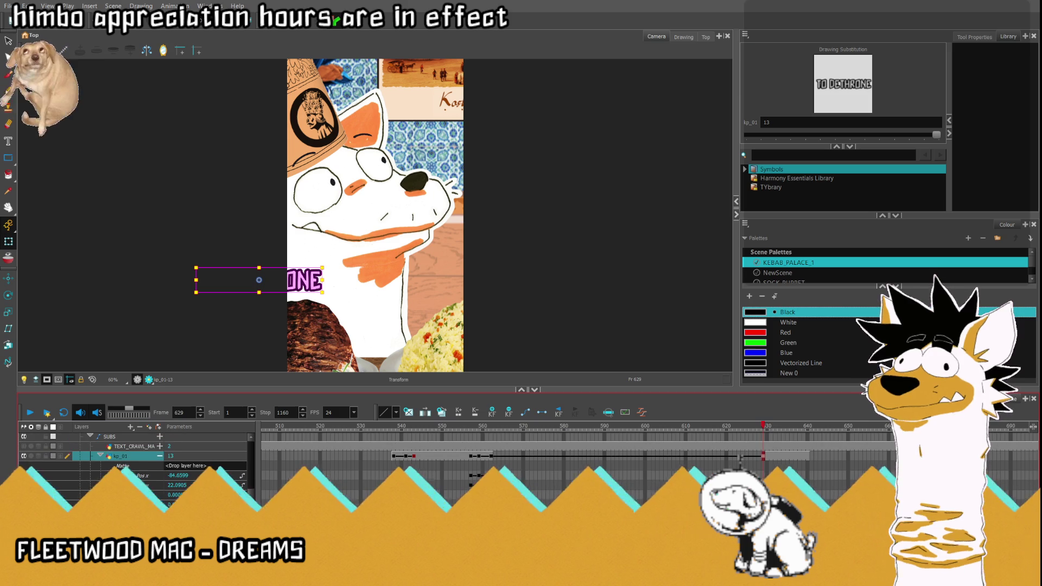
{"action": "key", "text": "comma"}
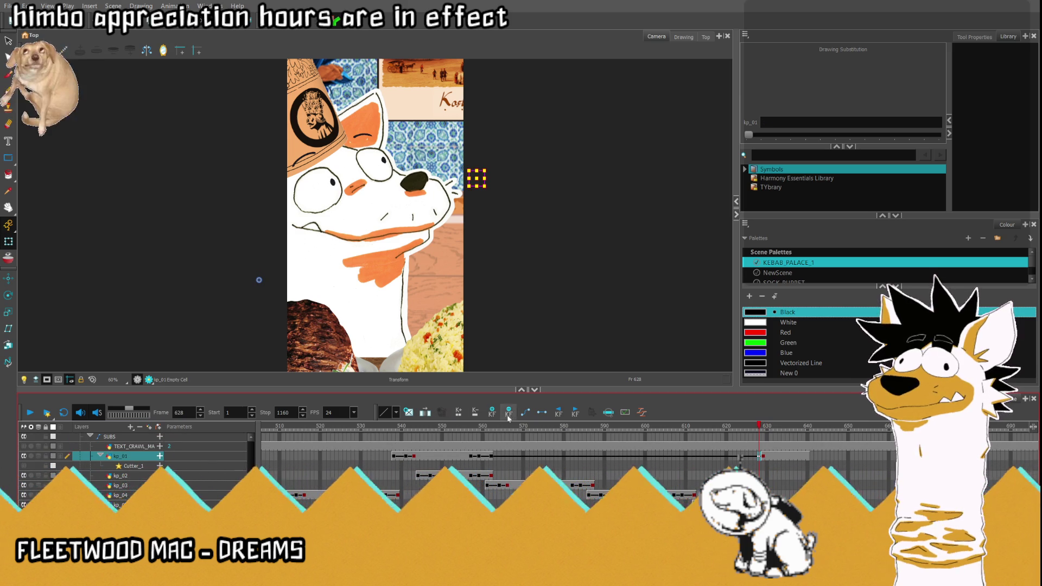
{"action": "key", "text": "period"}
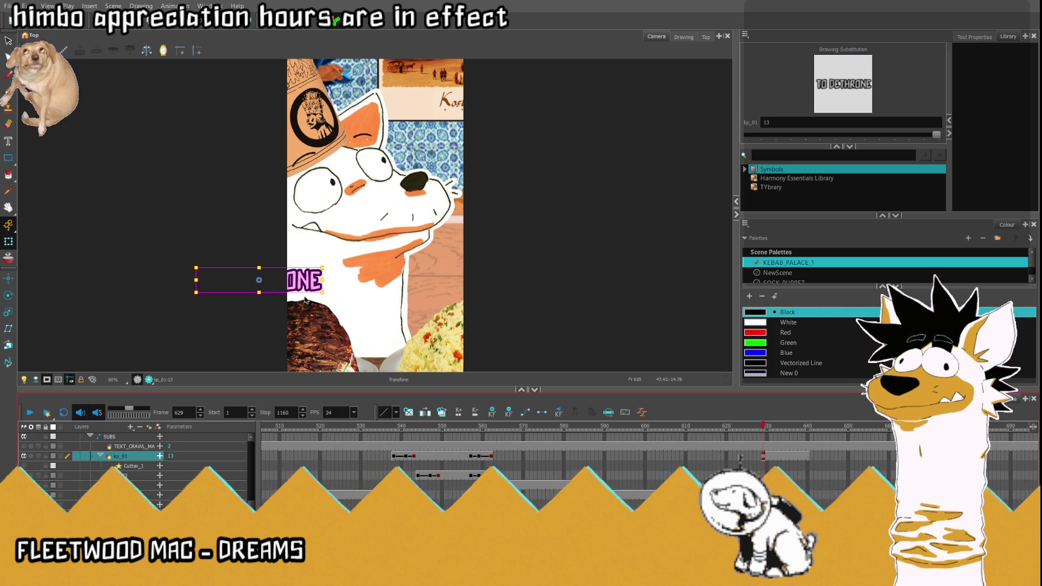
{"action": "left_click_drag", "start_coordinate": [294, 282], "coordinate": [415, 285]}
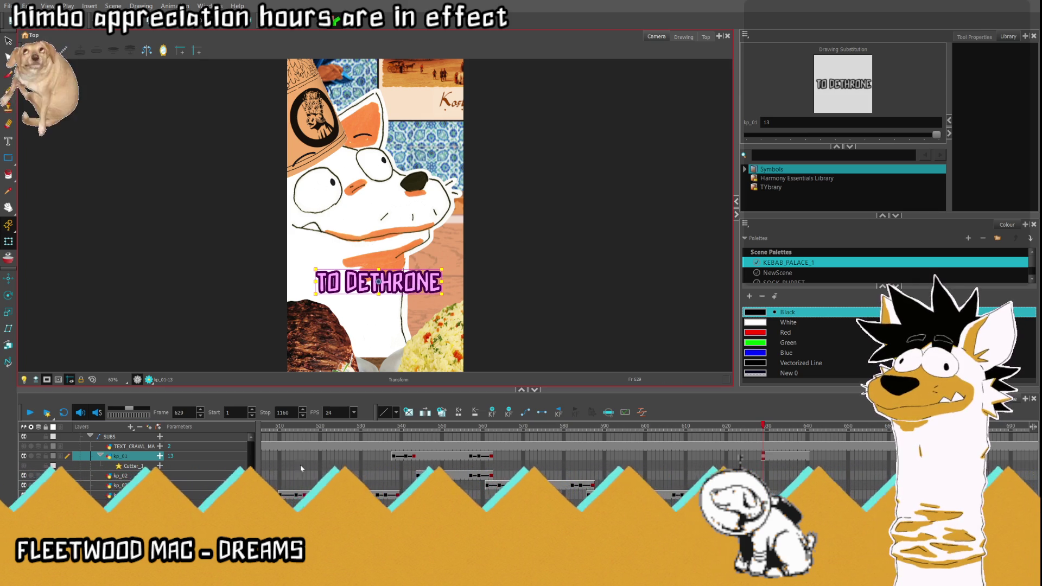
- Set the TO DETHRONE caption's Position x to 0 on kp_01
{"action": "left_click", "coordinate": [159, 456]}
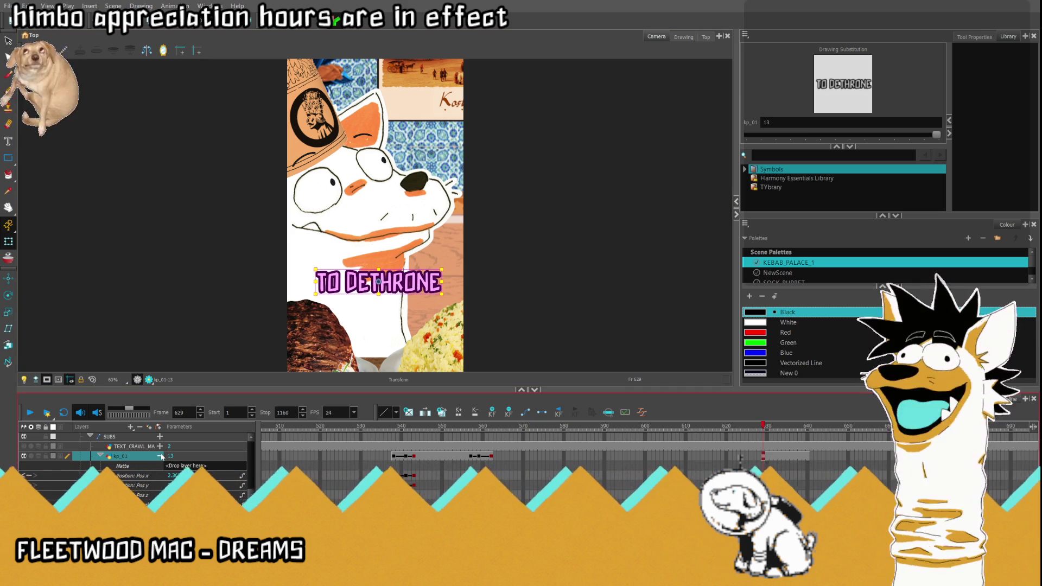
{"action": "double_click", "coordinate": [174, 476]}
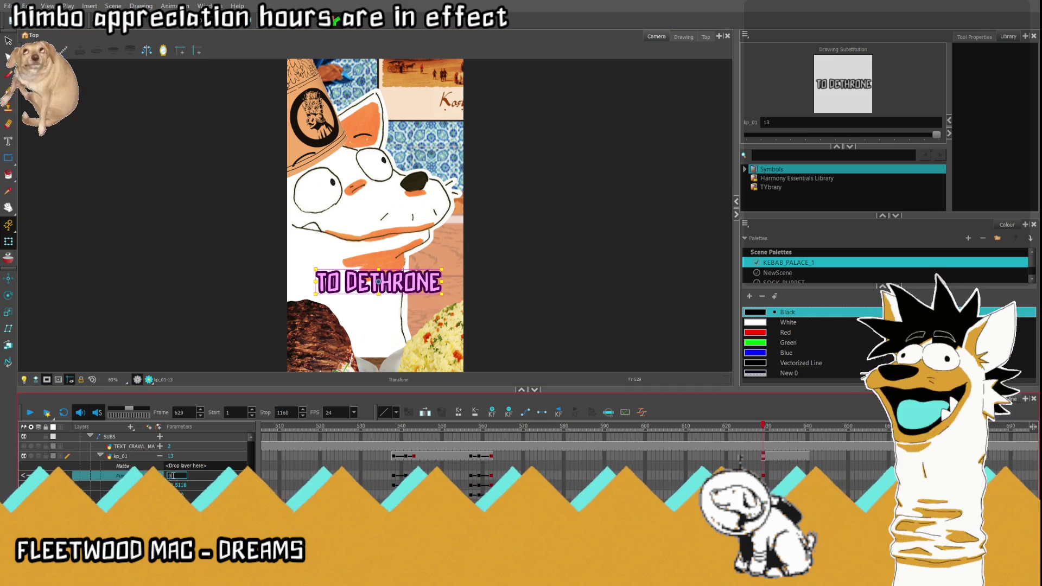
{"action": "type", "text": "0"}
{"action": "key", "text": "Return"}
{"action": "left_click", "coordinate": [159, 456]}
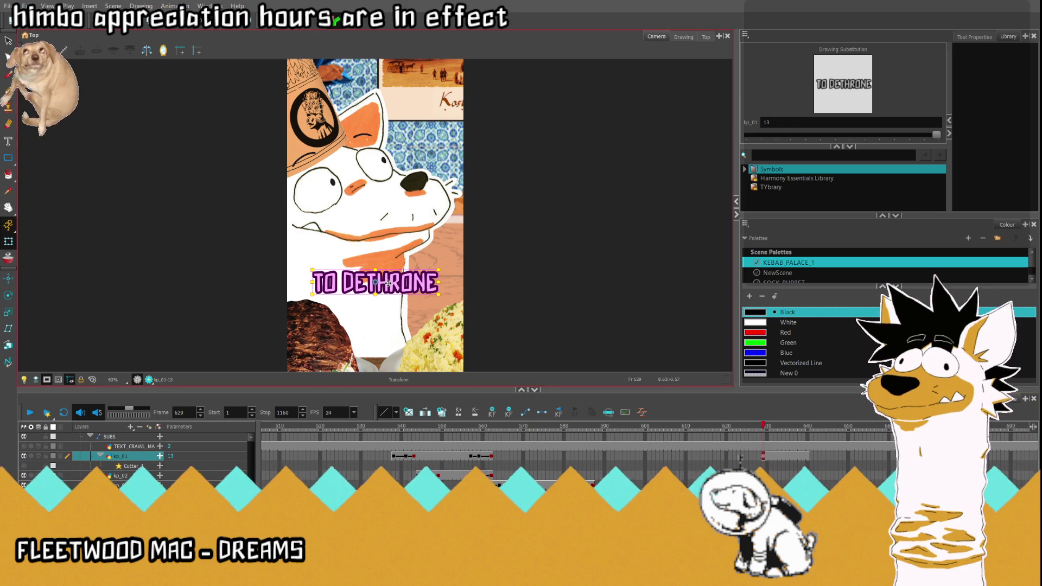
- Reposition the caption around frame 629 and play back the sequence from frame 620
{"action": "mouse_move", "coordinate": [760, 442]}
{"action": "left_mouse_down"}
{"action": "mouse_move", "coordinate": [740, 434]}
{"action": "mouse_move", "coordinate": [777, 445]}
{"action": "left_mouse_up"}
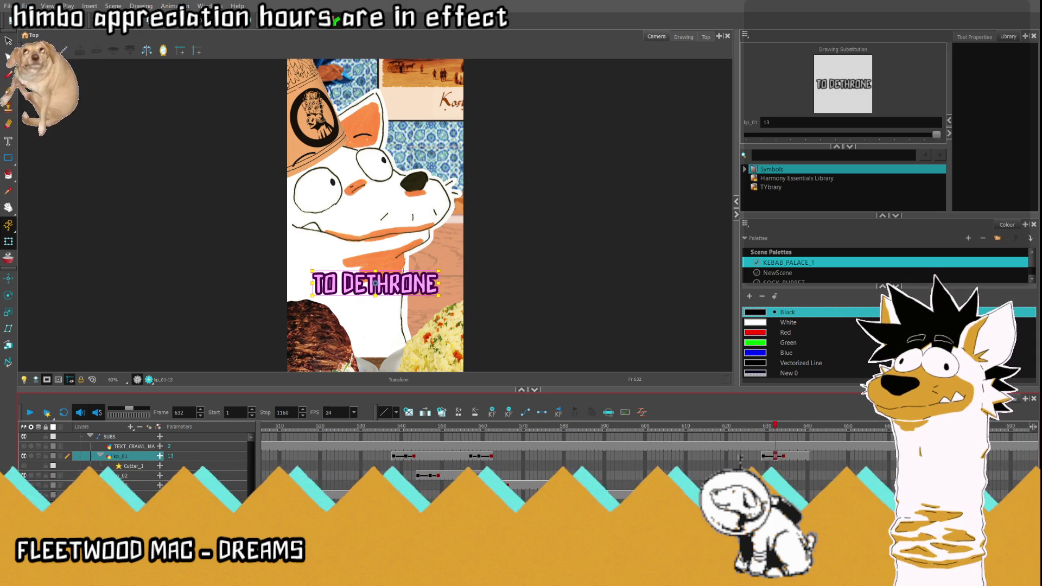
{"action": "left_click_drag", "start_coordinate": [375, 283], "coordinate": [376, 283]}
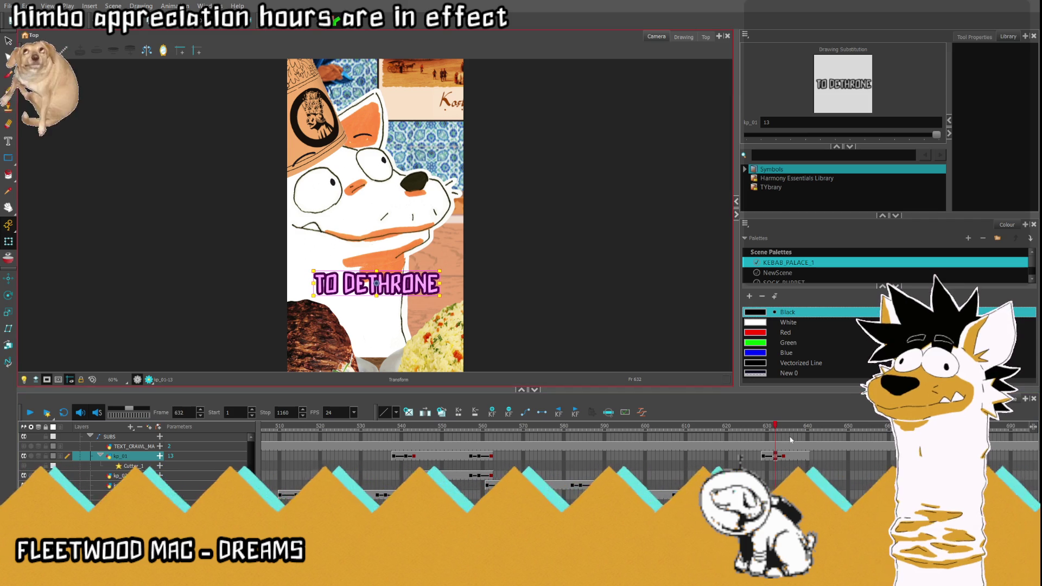
{"action": "left_click", "coordinate": [763, 443]}
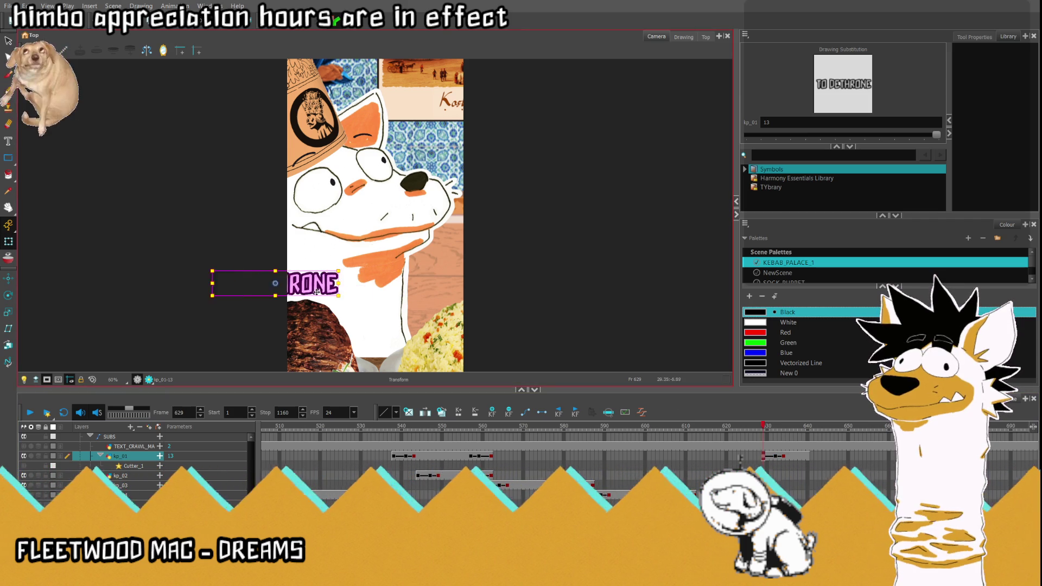
{"action": "left_click_drag", "start_coordinate": [327, 291], "coordinate": [262, 292]}
{"action": "left_click", "coordinate": [726, 427]}
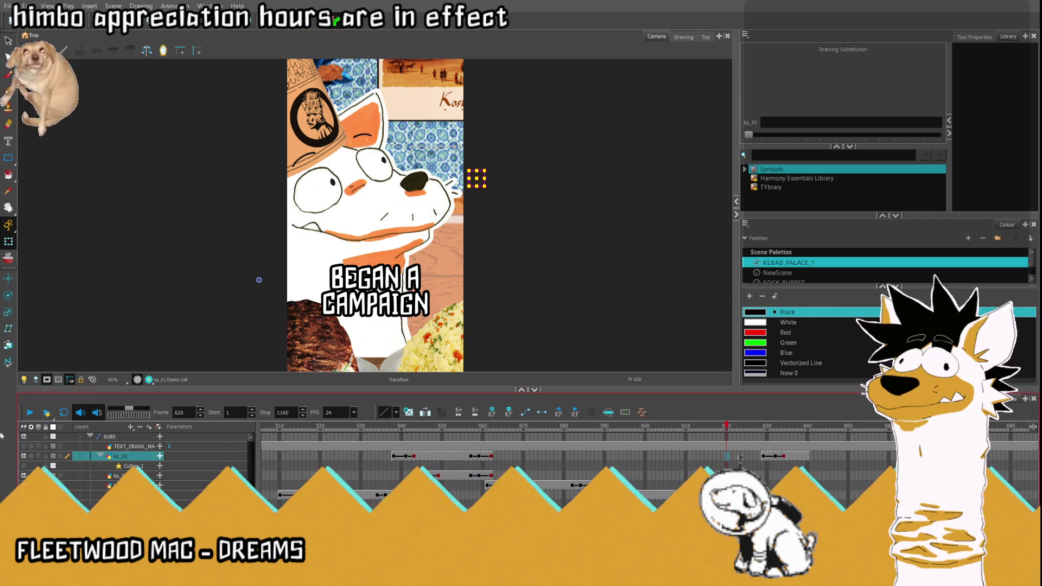
{"action": "left_click", "coordinate": [30, 412]}
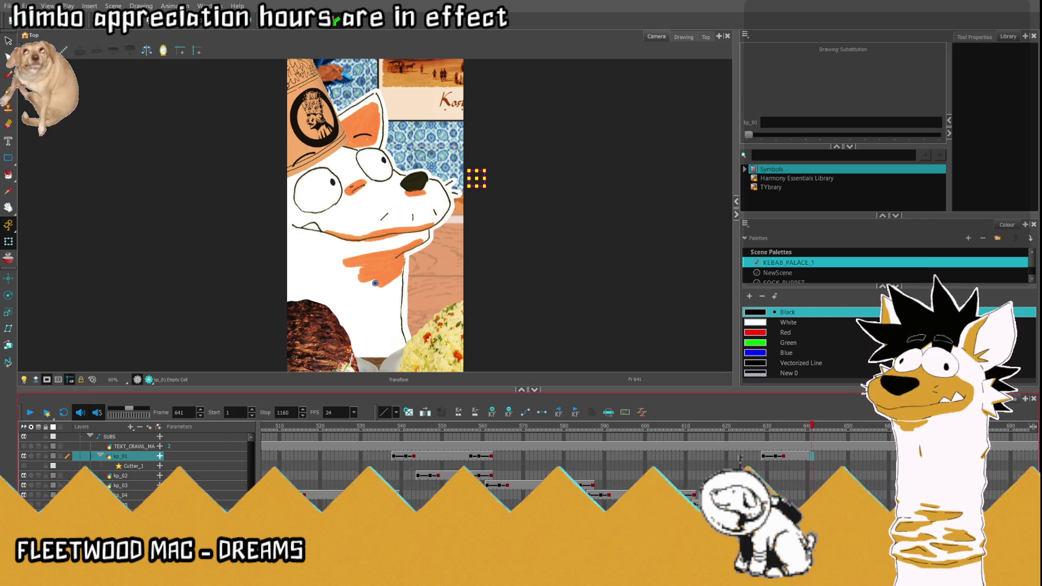
{"action": "left_click", "coordinate": [808, 427]}
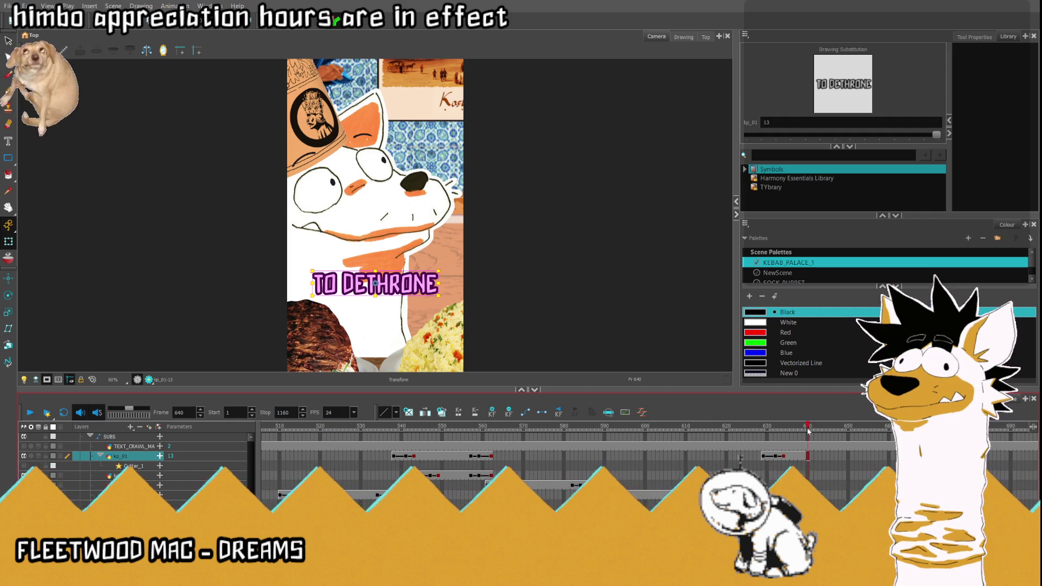
- Keyframe the caption at frame 637, then slide it left out of frame at 640
{"action": "left_click", "coordinate": [545, 414]}
{"action": "key", "text": "comma"}
{"action": "key", "text": "comma"}
{"action": "key", "text": "comma"}
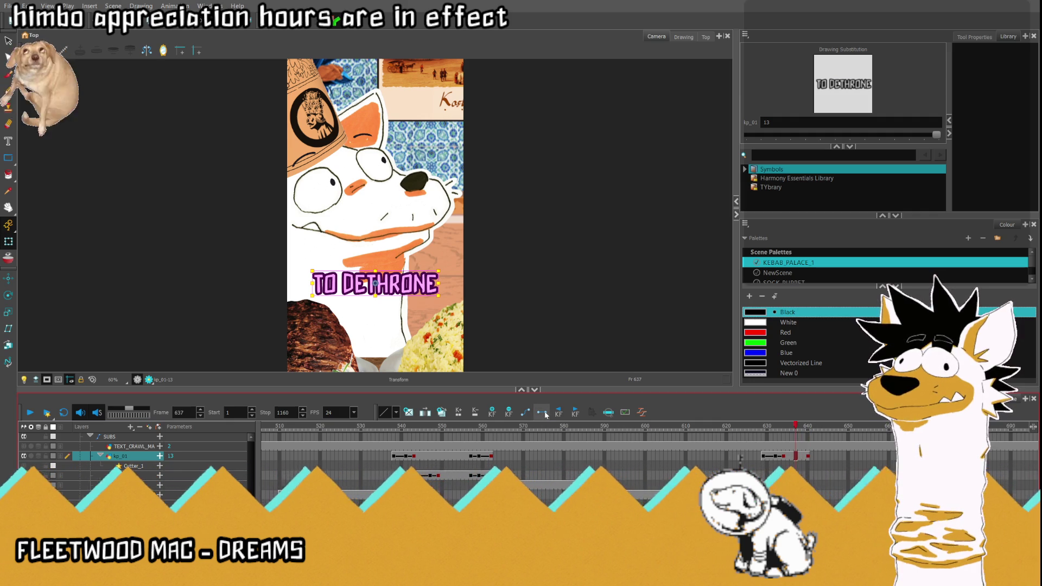
{"action": "key", "text": "period"}
{"action": "key", "text": "period"}
{"action": "key", "text": "period"}
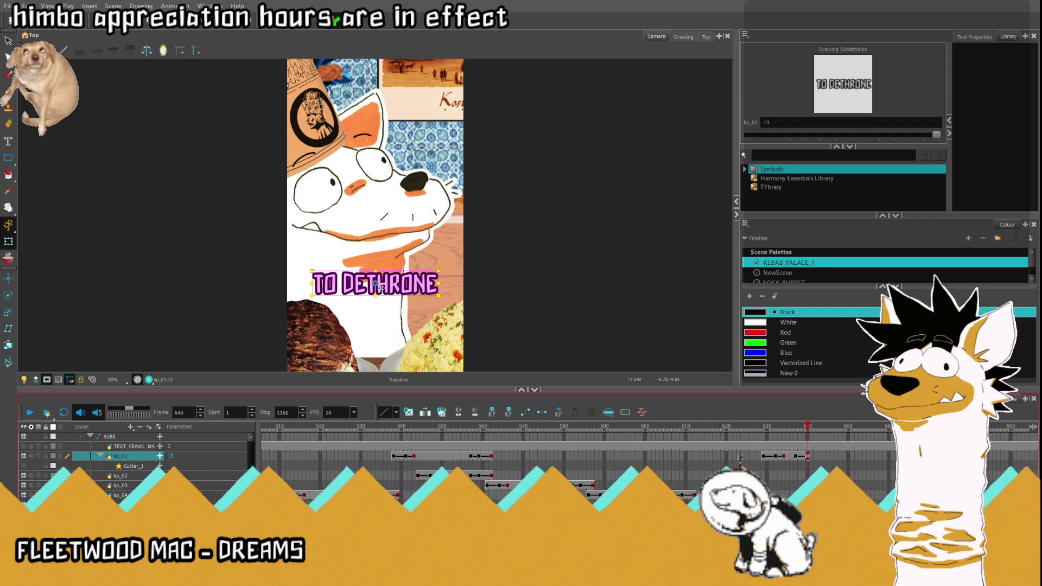
{"action": "left_click_drag", "start_coordinate": [396, 286], "coordinate": [248, 283]}
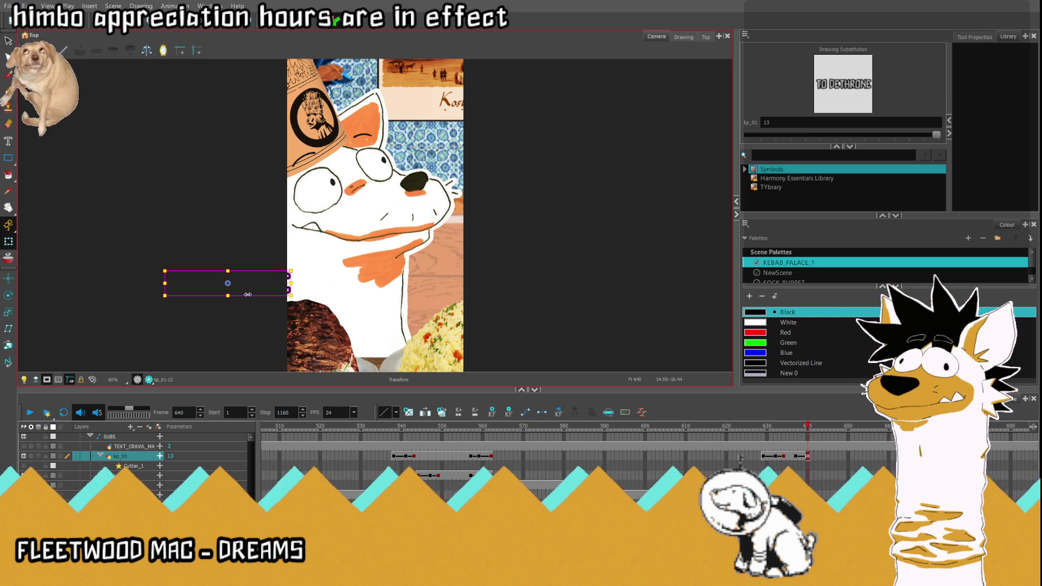
{"action": "left_click", "coordinate": [706, 426]}
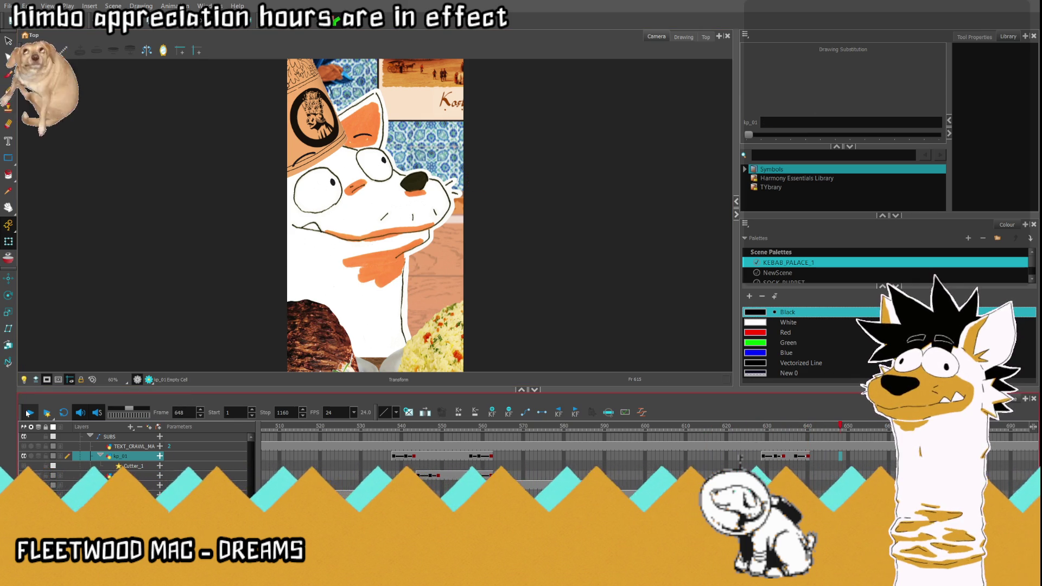
{"action": "left_click", "coordinate": [812, 429]}
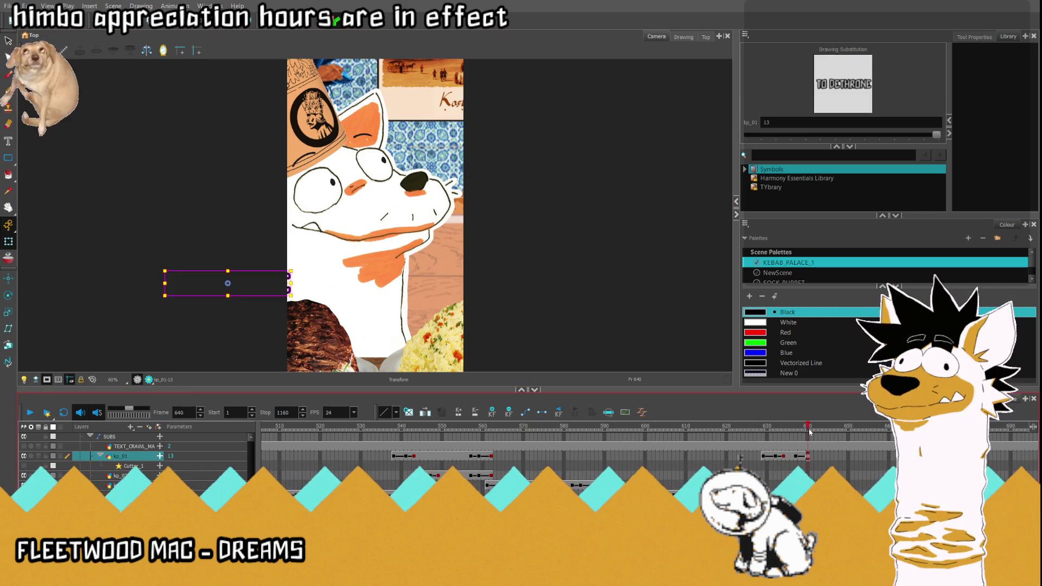
- Expose the THIS VOIVODE drawing on kp_02 at frame 640 and centre it over the image
{"action": "left_click", "coordinate": [808, 476]}
{"action": "left_click", "coordinate": [805, 430]}
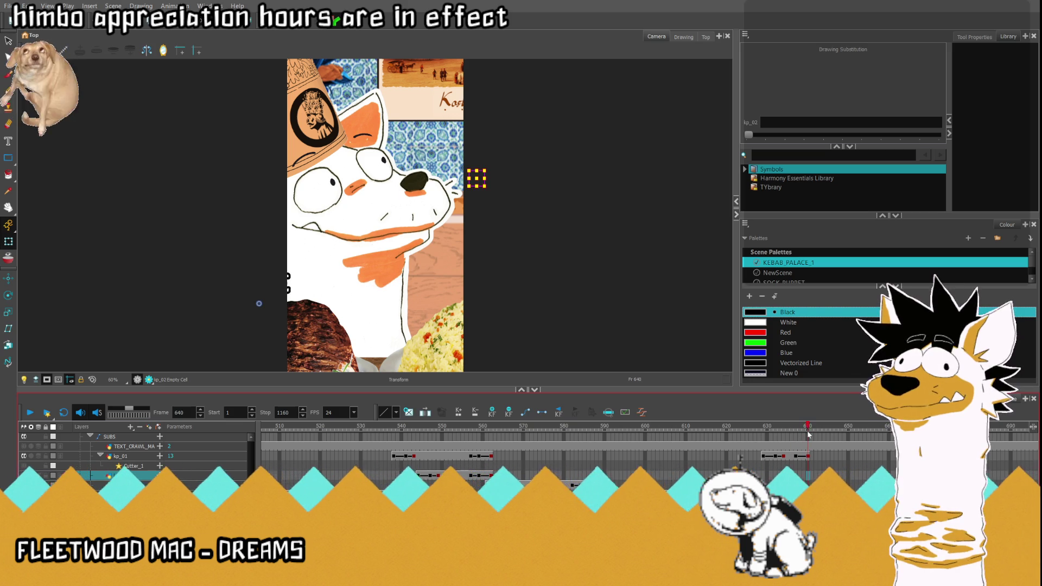
{"action": "left_click", "coordinate": [808, 476]}
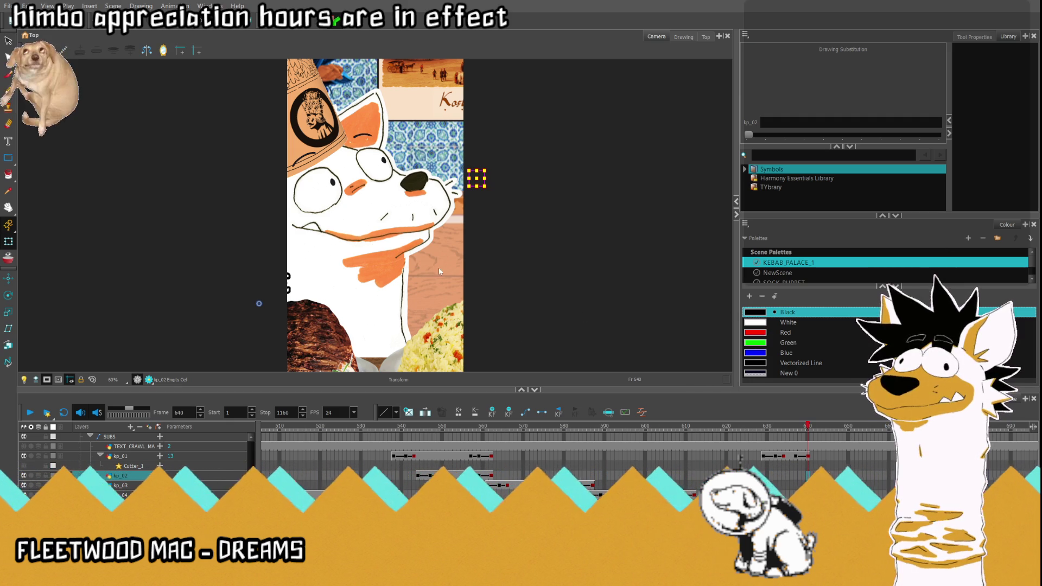
{"action": "key", "text": "F5"}
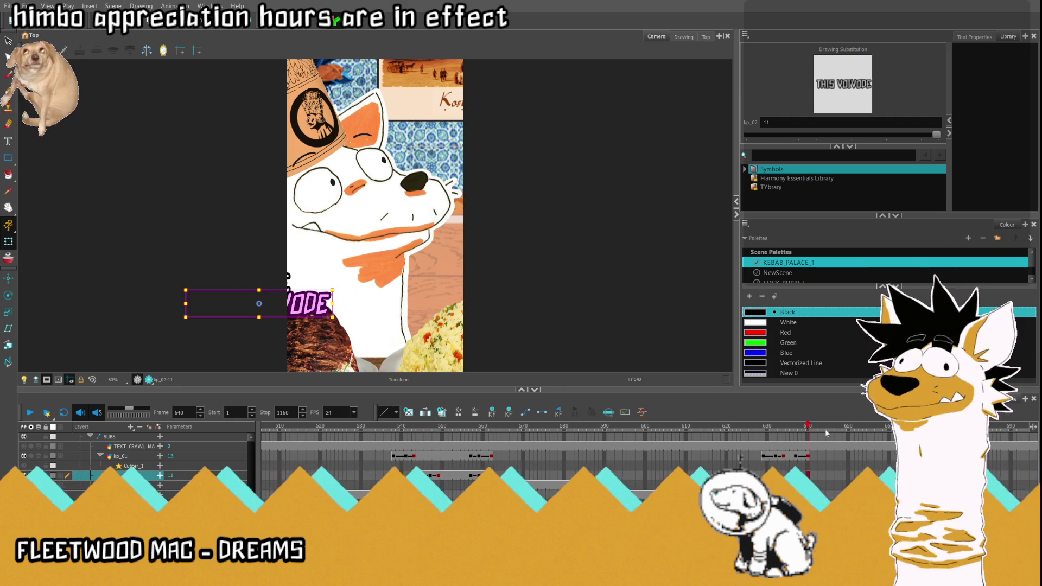
{"action": "left_click_drag", "start_coordinate": [808, 428], "coordinate": [844, 430]}
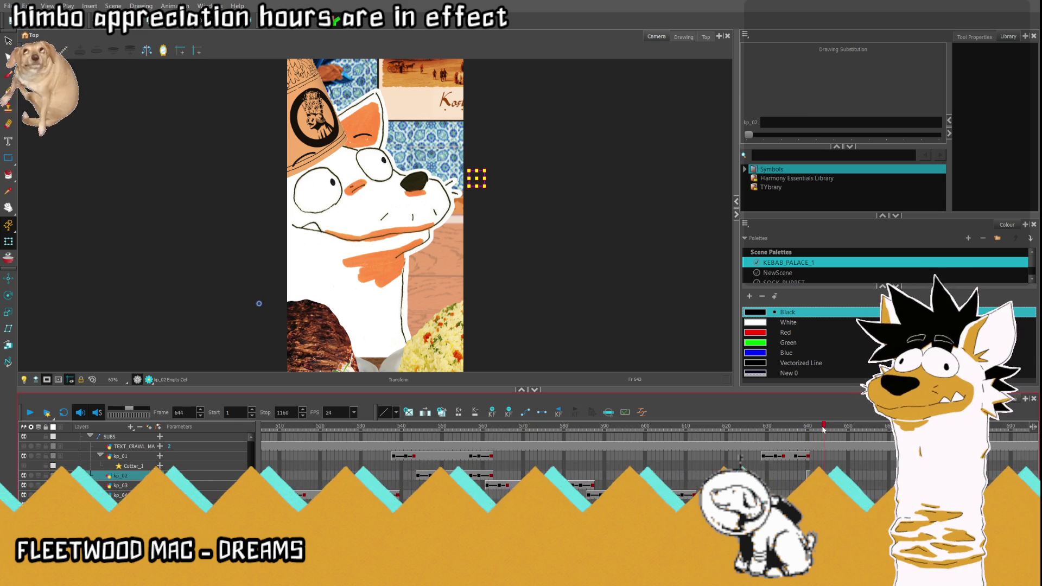
{"action": "left_click", "coordinate": [807, 475]}
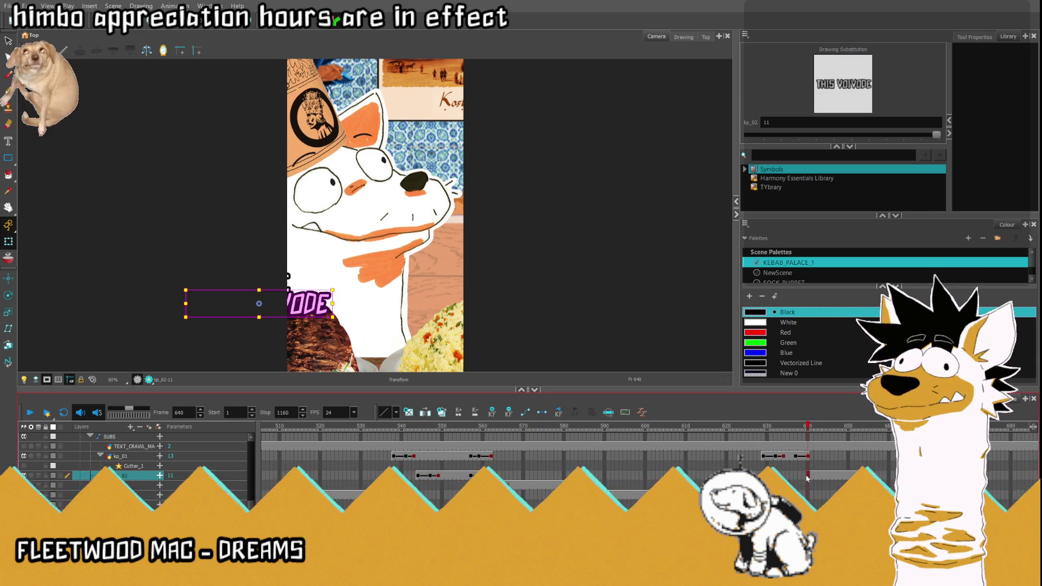
{"action": "left_click_drag", "start_coordinate": [312, 306], "coordinate": [432, 306]}
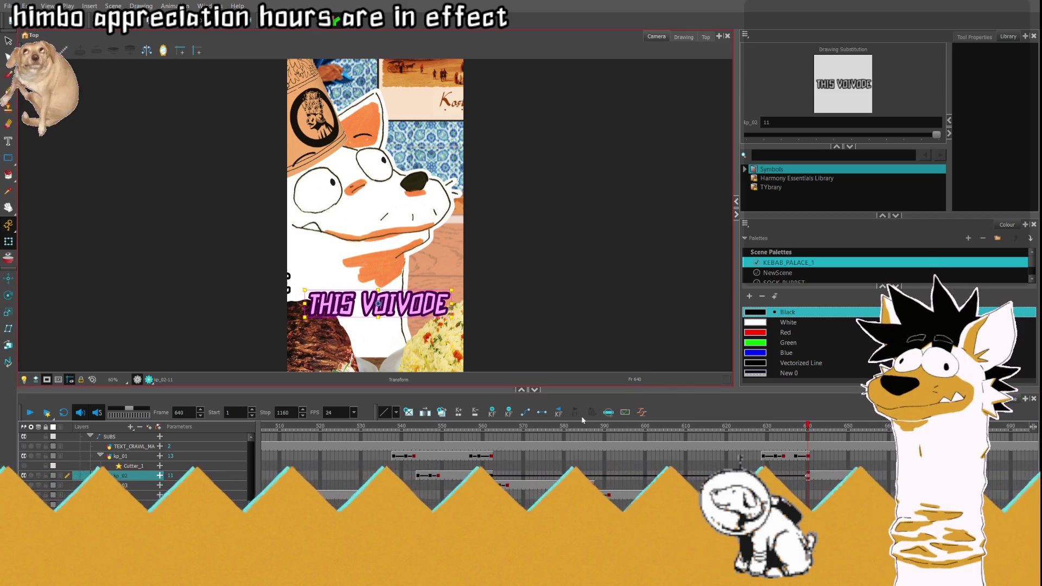
- Nudge THIS VOIVODE slightly left and smaller, and place kp_03 directly below kp_02
{"action": "key", "text": "."}
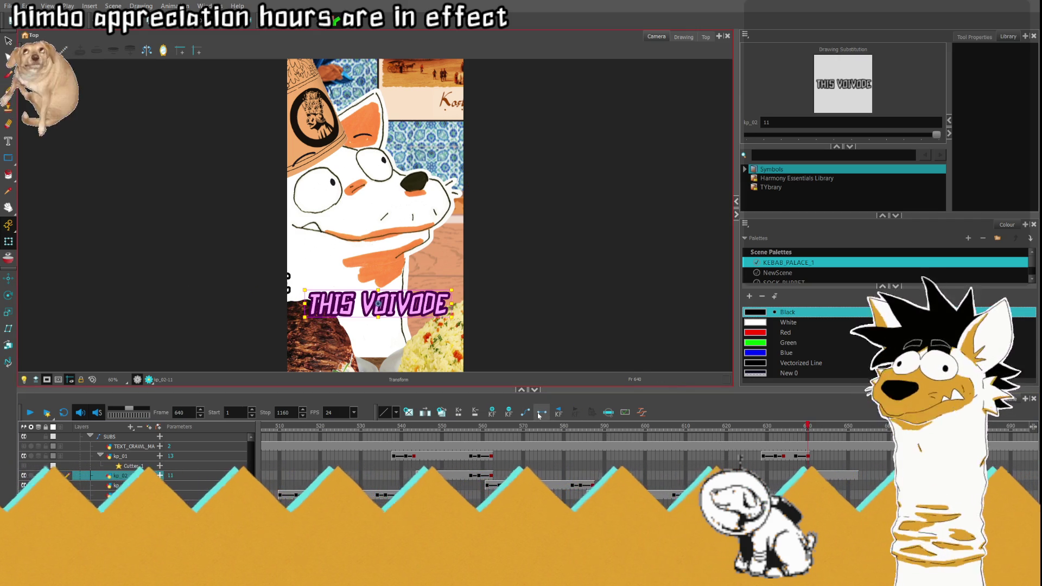
{"action": "left_click", "coordinate": [161, 476]}
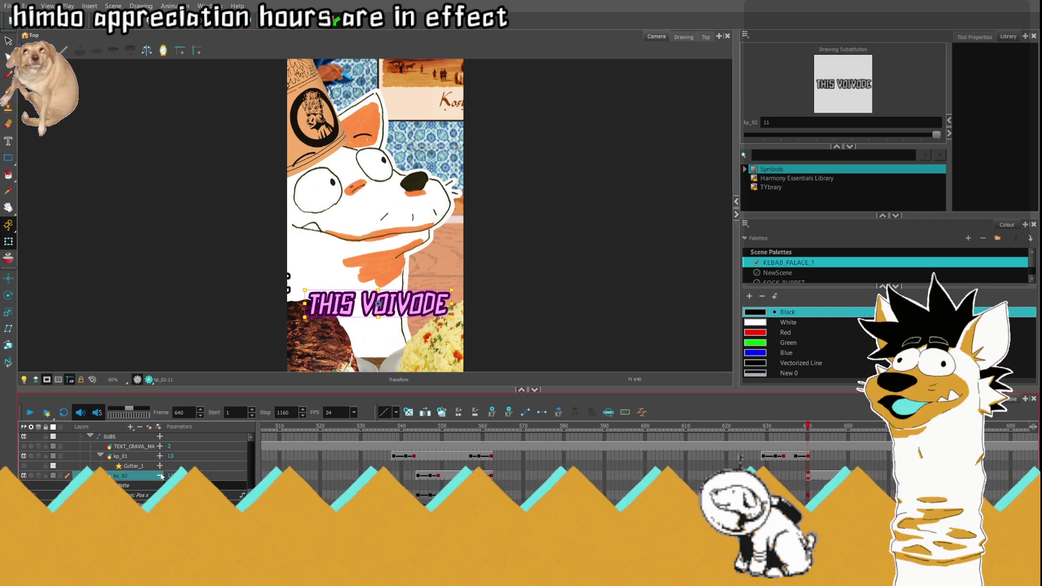
{"action": "key", "text": "Left"}
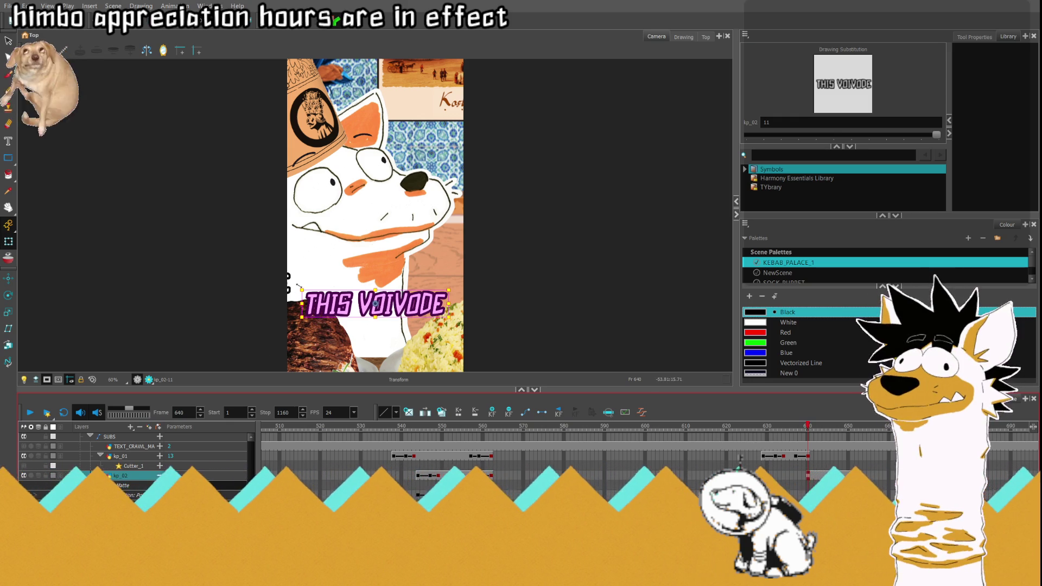
{"action": "left_click_drag", "start_coordinate": [302, 290], "coordinate": [307, 292]}
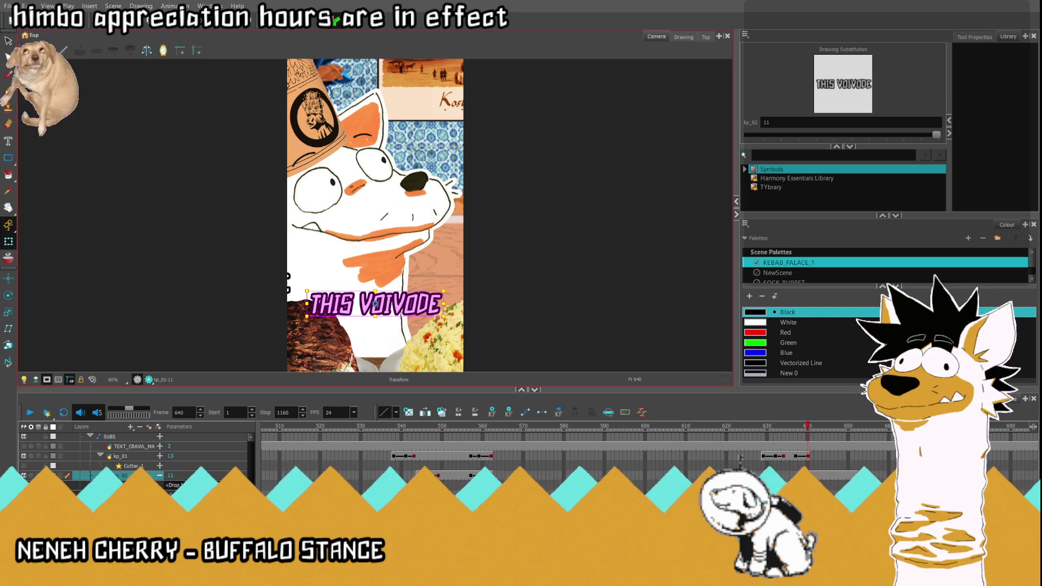
{"action": "left_click_drag", "start_coordinate": [162, 477], "coordinate": [162, 480]}
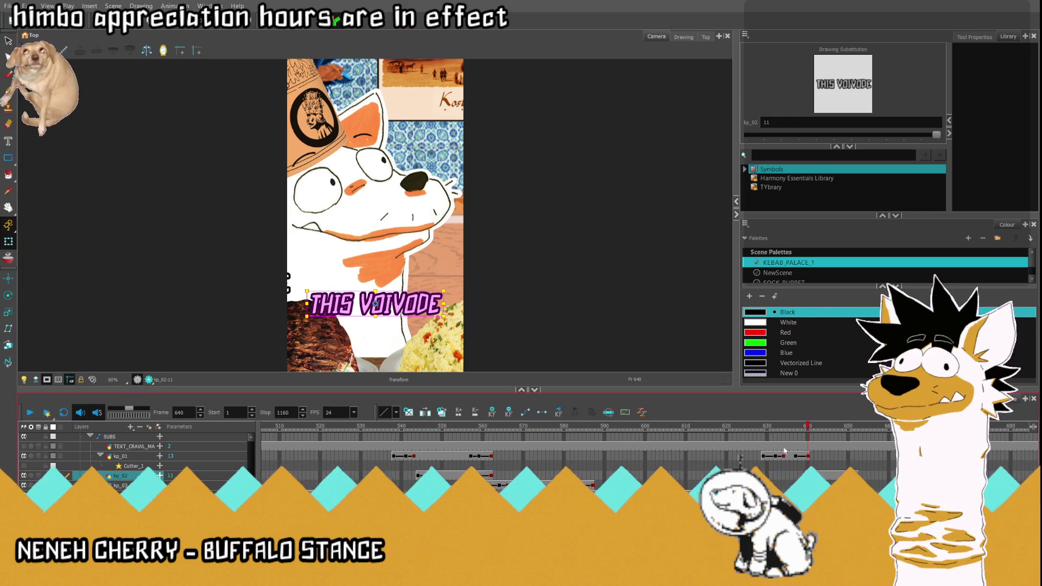
- Set a kp_02 keyframe at frame 643, enlarge the caption slightly, and play back
{"action": "left_click", "coordinate": [785, 429]}
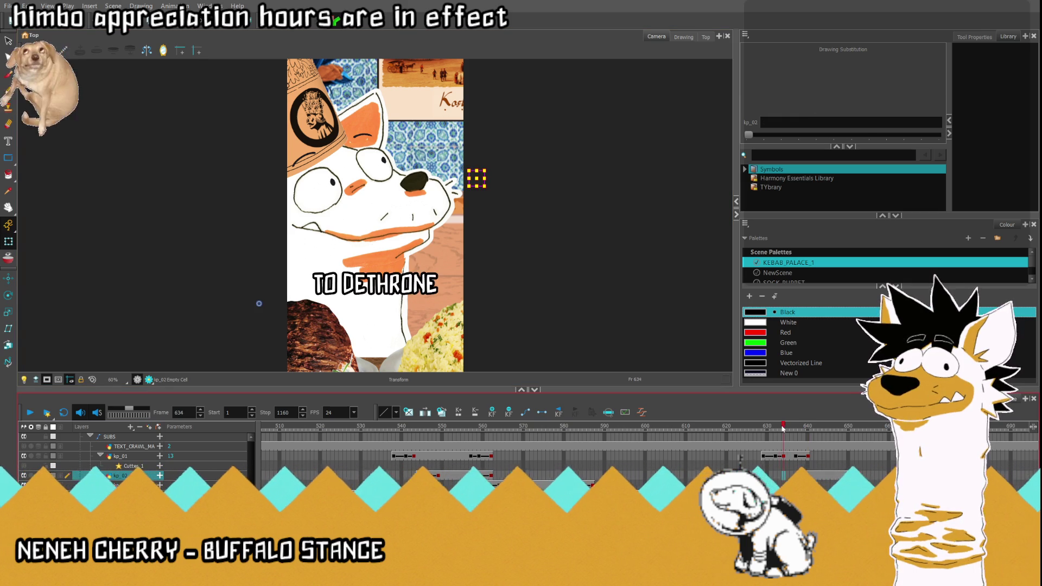
{"action": "mouse_move", "coordinate": [798, 430]}
{"action": "left_mouse_down"}
{"action": "mouse_move", "coordinate": [826, 433]}
{"action": "mouse_move", "coordinate": [809, 442]}
{"action": "left_mouse_up"}
{"action": "key", "text": "period"}
{"action": "key", "text": "period"}
{"action": "key", "text": "period"}
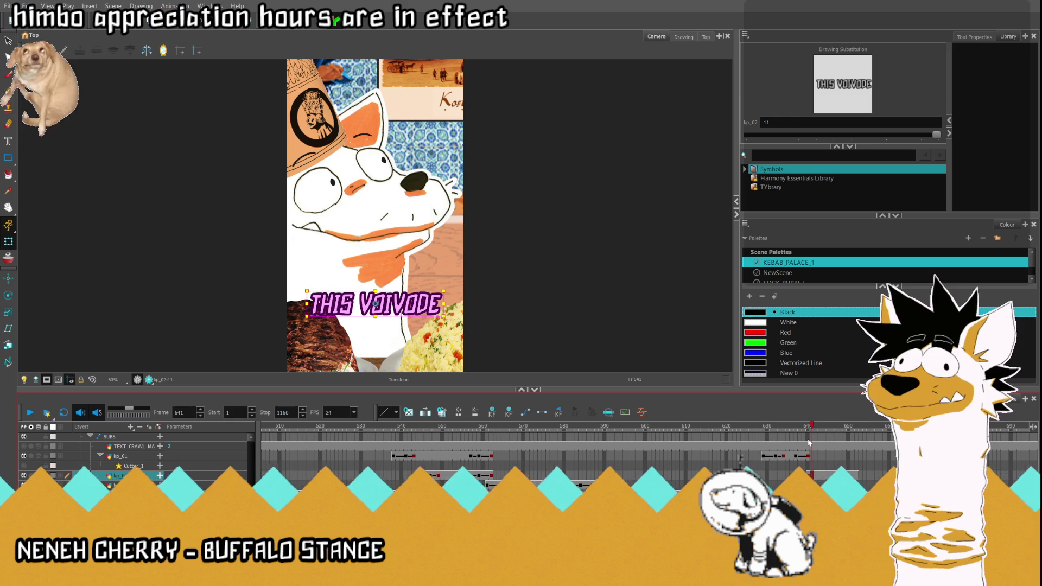
{"action": "key", "text": "F6"}
{"action": "key", "text": "period"}
{"action": "key", "text": "period"}
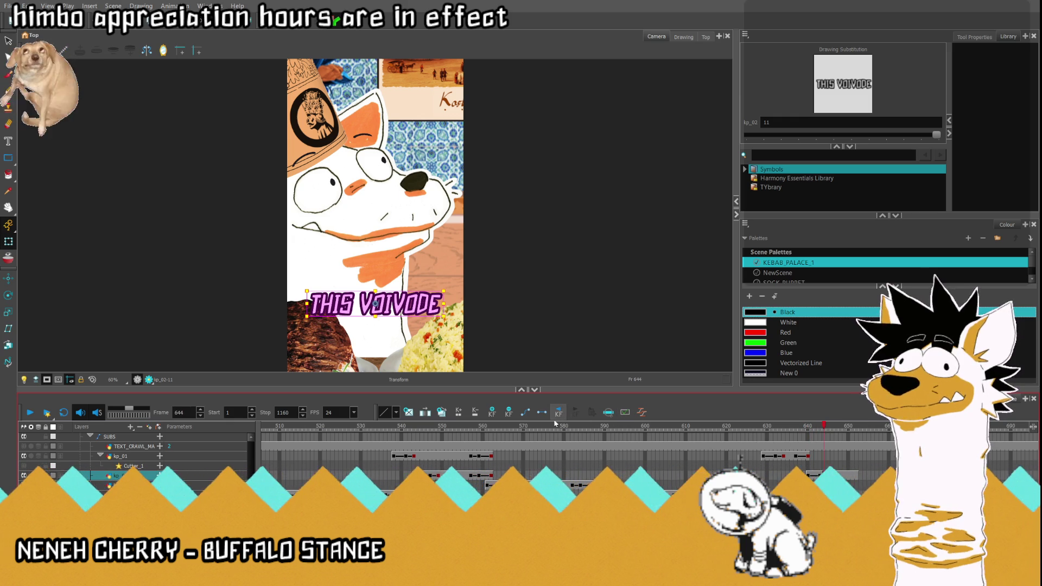
{"action": "key", "text": "comma"}
{"action": "key", "text": "comma"}
{"action": "left_click_drag", "start_coordinate": [305, 289], "coordinate": [303, 289]}
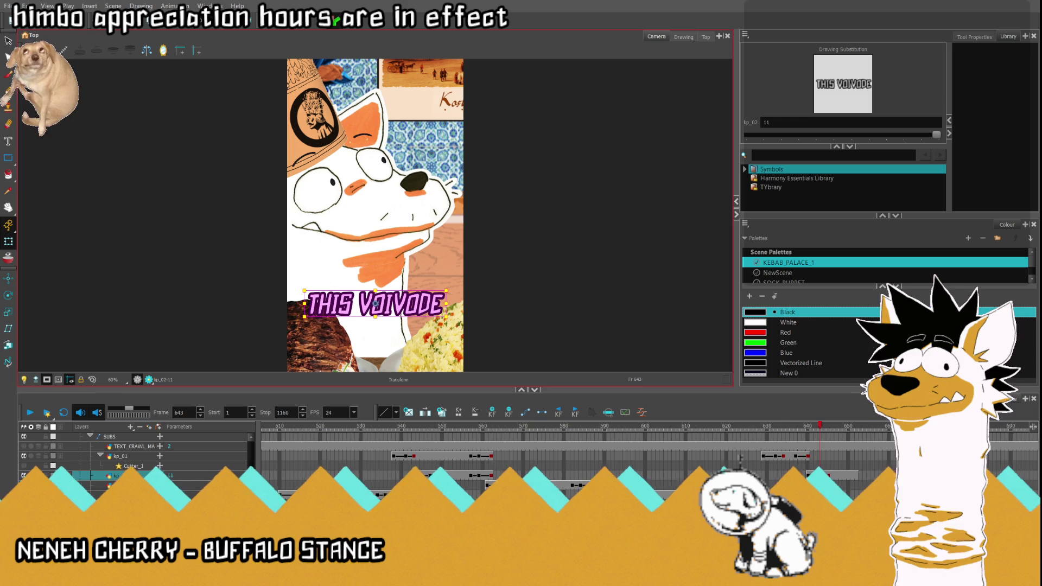
{"action": "key", "text": "comma"}
{"action": "key", "text": "comma"}
{"action": "key", "text": "comma"}
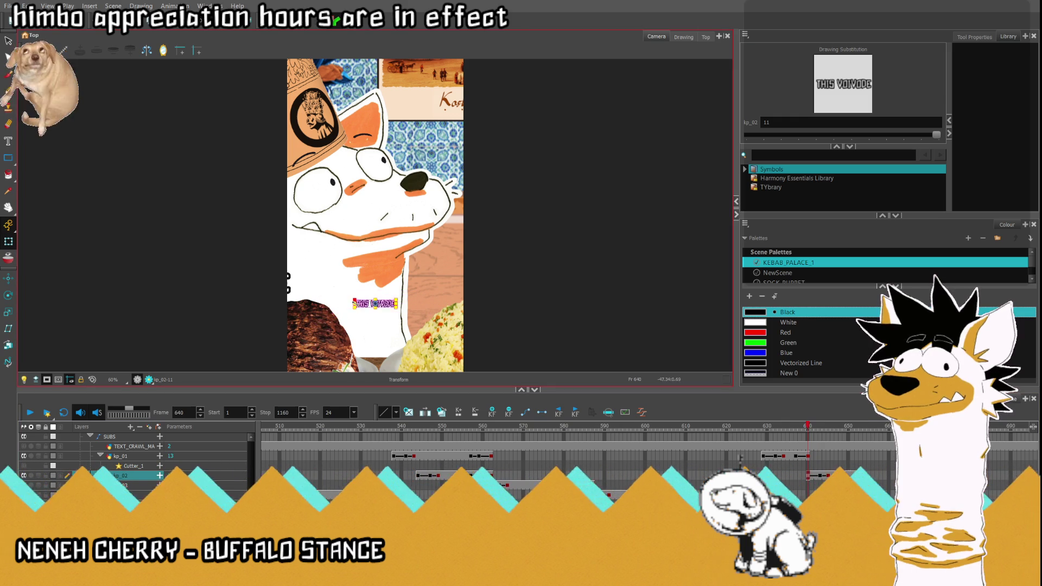
{"action": "scroll", "coordinate": [376, 311], "scroll_direction": "up", "scroll_amount": 6}
{"action": "scroll", "coordinate": [319, 278], "scroll_direction": "up", "scroll_amount": 2}
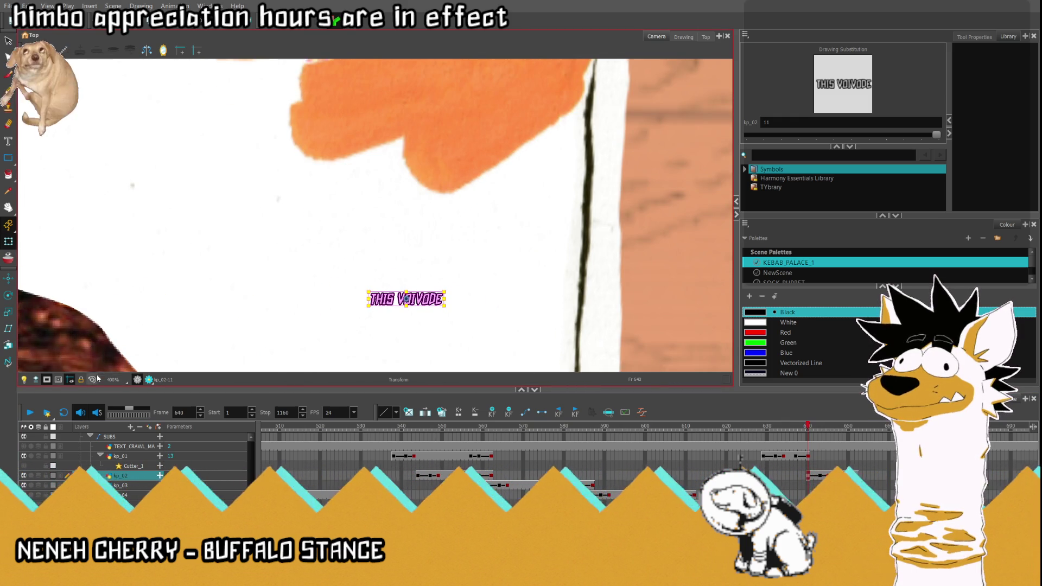
{"action": "left_click", "coordinate": [46, 413]}
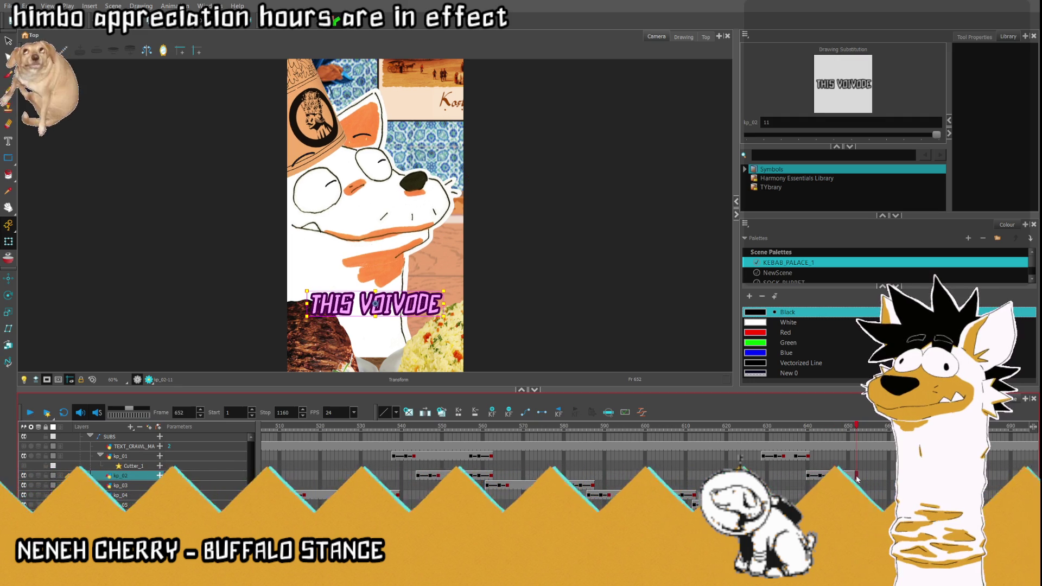
{"action": "left_click", "coordinate": [375, 303]}
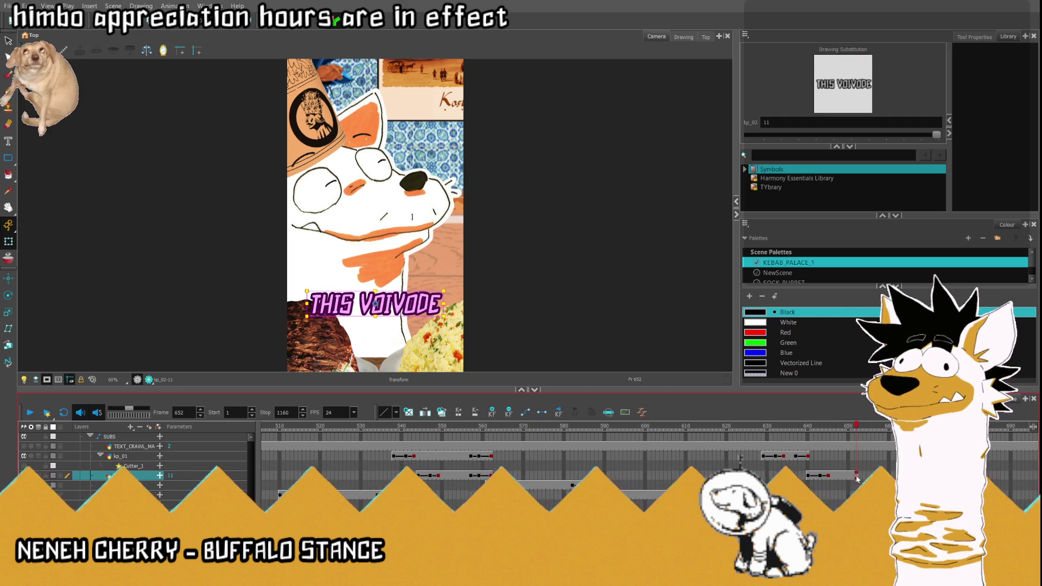
- Shrink THIS VOIVODE to tiny at frame 652 and replay the section from frame 589
{"action": "left_click", "coordinate": [543, 416]}
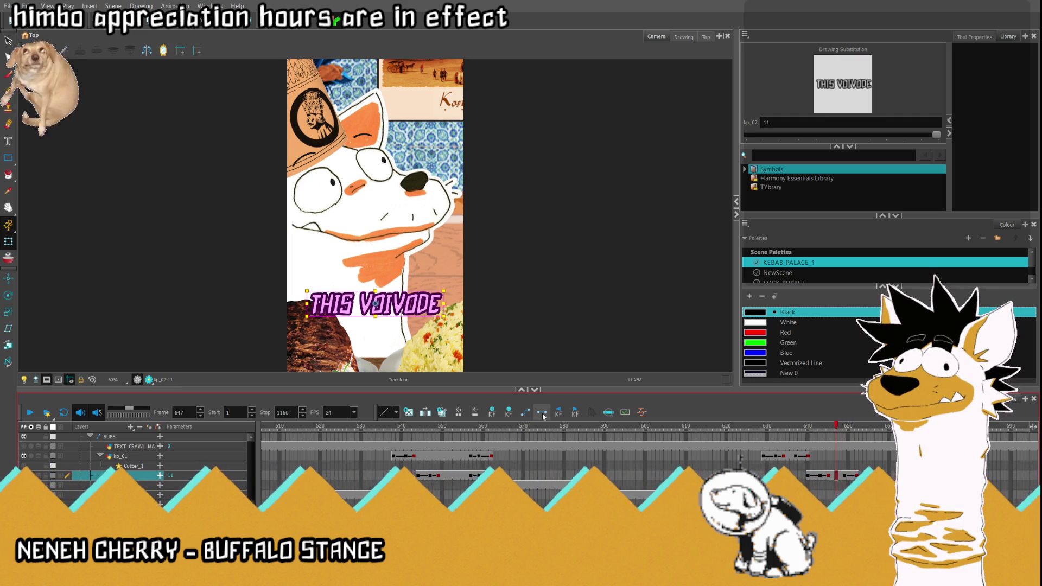
{"action": "key", "text": "period"}
{"action": "key", "text": "period"}
{"action": "key", "text": "period"}
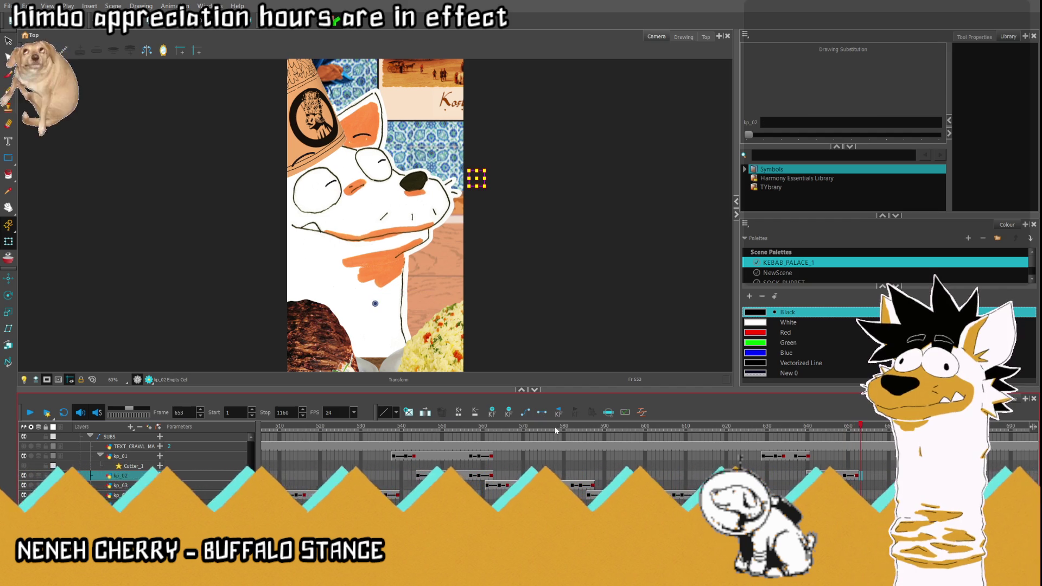
{"action": "key", "text": "comma"}
{"action": "scroll", "coordinate": [370, 317], "scroll_direction": "up", "scroll_amount": 3}
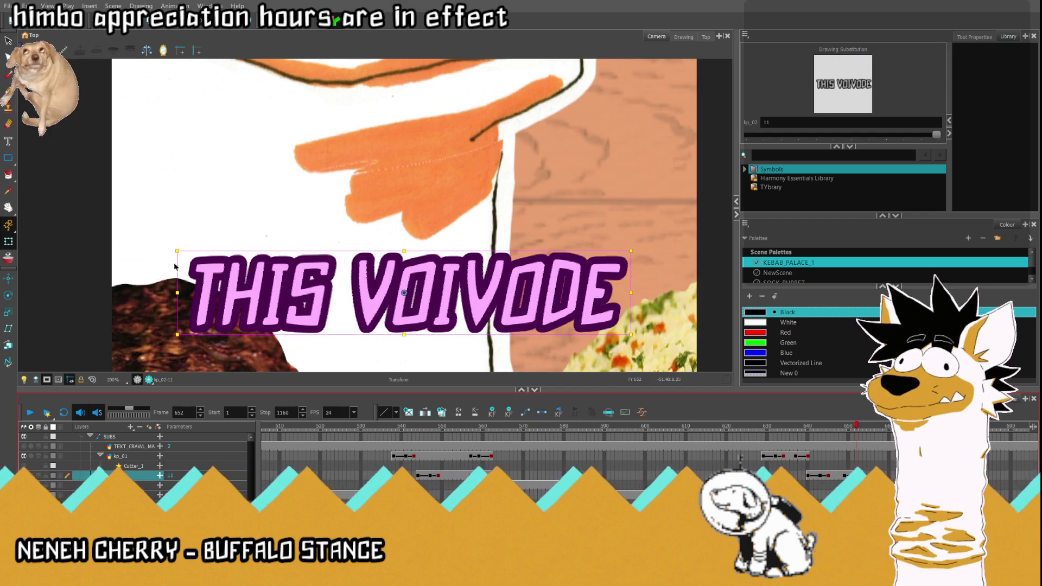
{"action": "left_click_drag", "start_coordinate": [177, 251], "coordinate": [387, 293]}
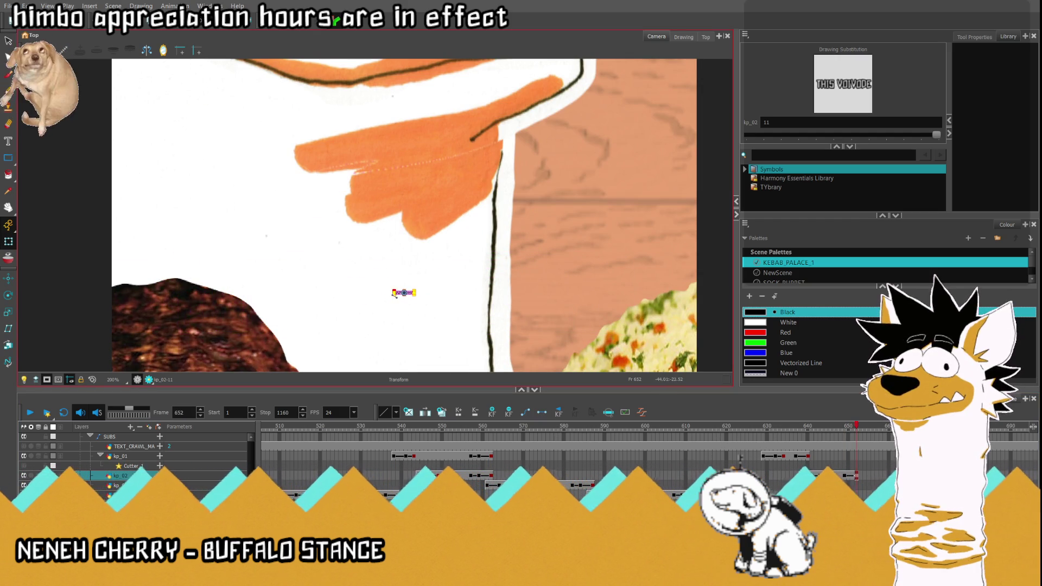
{"action": "key", "text": "shift+m"}
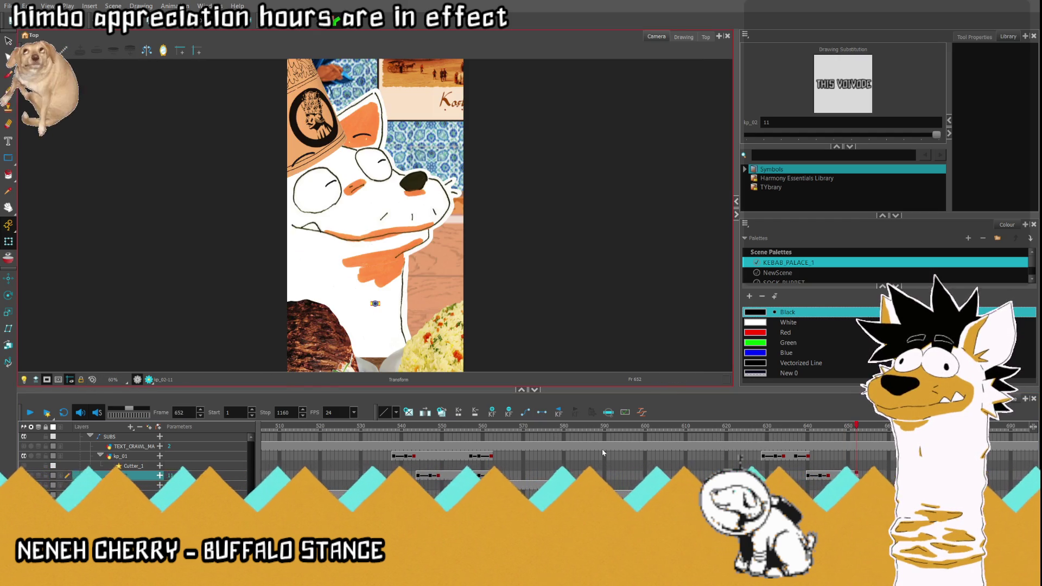
{"action": "left_click", "coordinate": [601, 447]}
{"action": "left_click", "coordinate": [31, 413]}
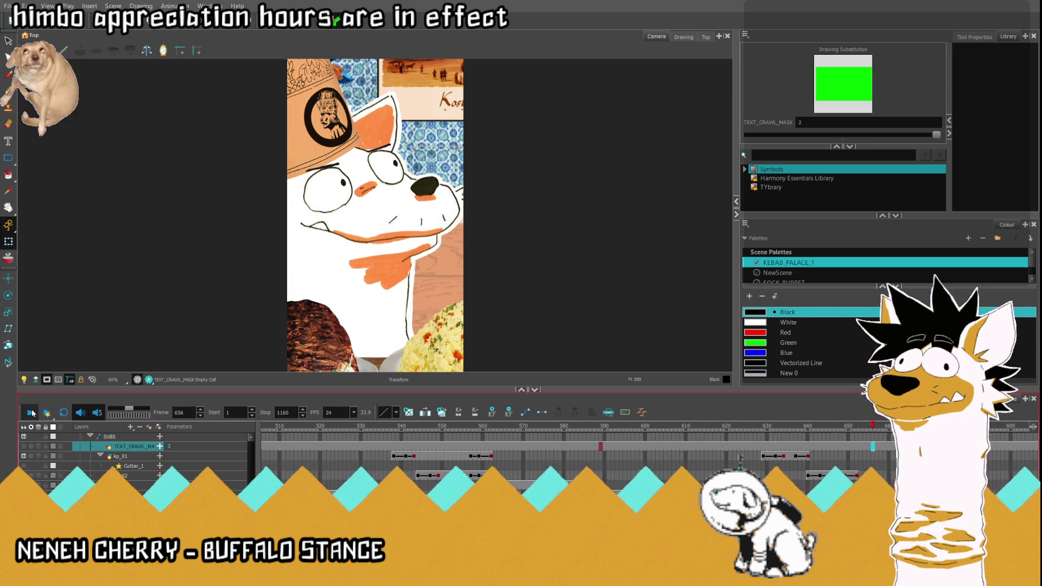
- Stop playback and scrub between frames 650 and 670, settling on frame 652
{"action": "left_click", "coordinate": [32, 413]}
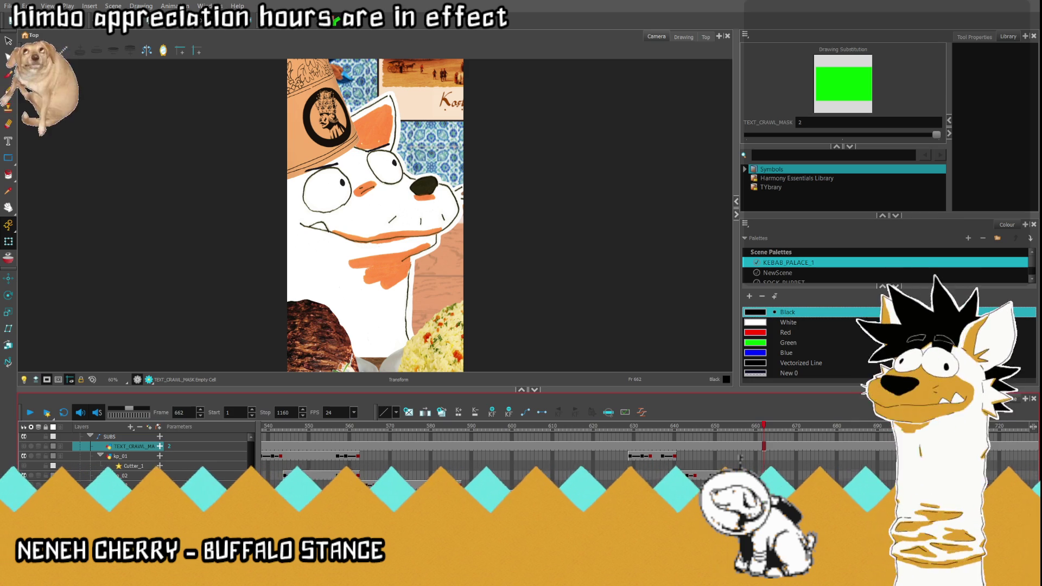
{"action": "left_click", "coordinate": [430, 494]}
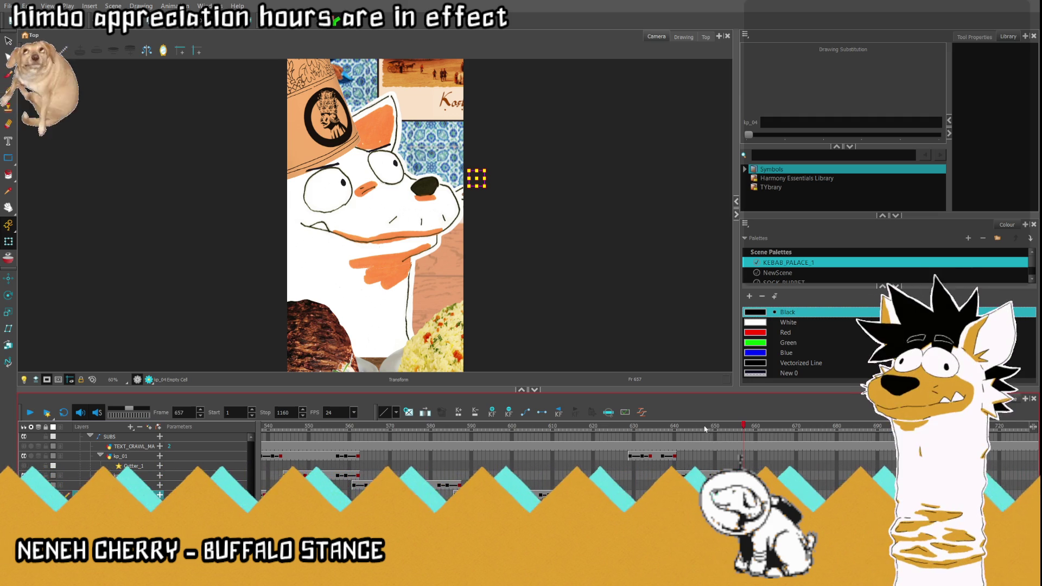
{"action": "left_click", "coordinate": [736, 426]}
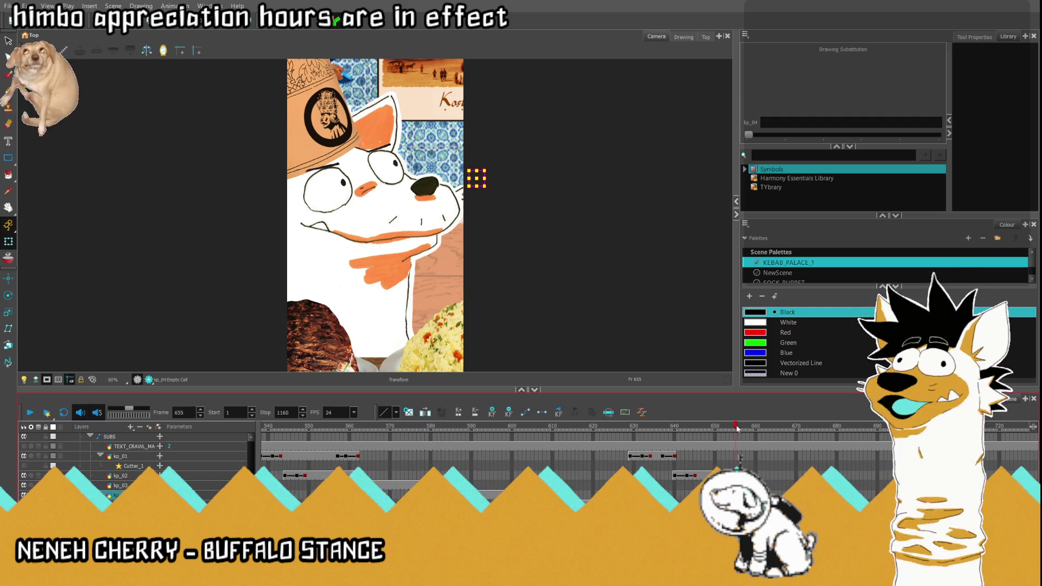
{"action": "left_click", "coordinate": [715, 486]}
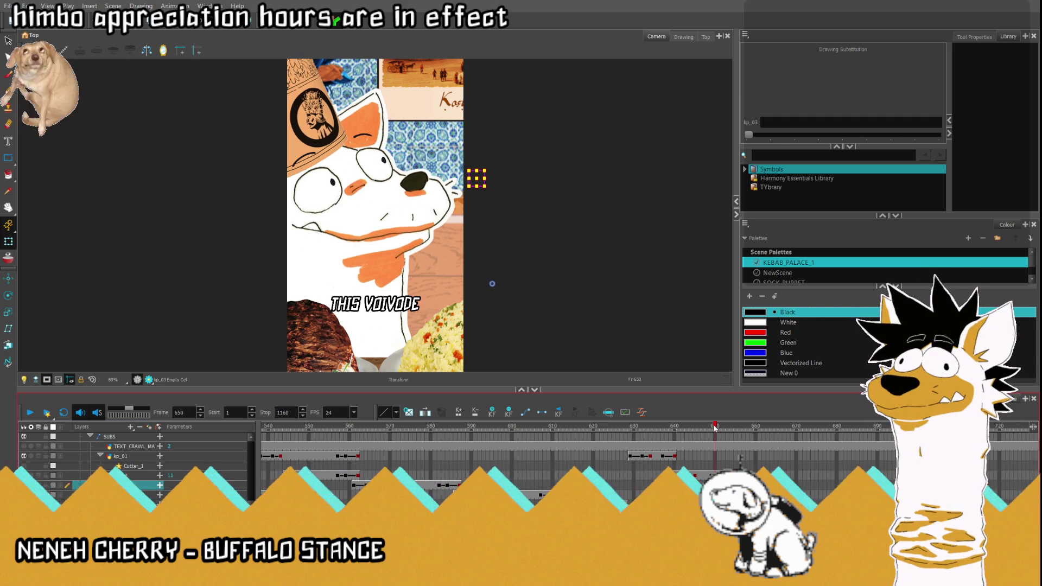
{"action": "left_click", "coordinate": [797, 436]}
{"action": "left_click", "coordinate": [715, 426]}
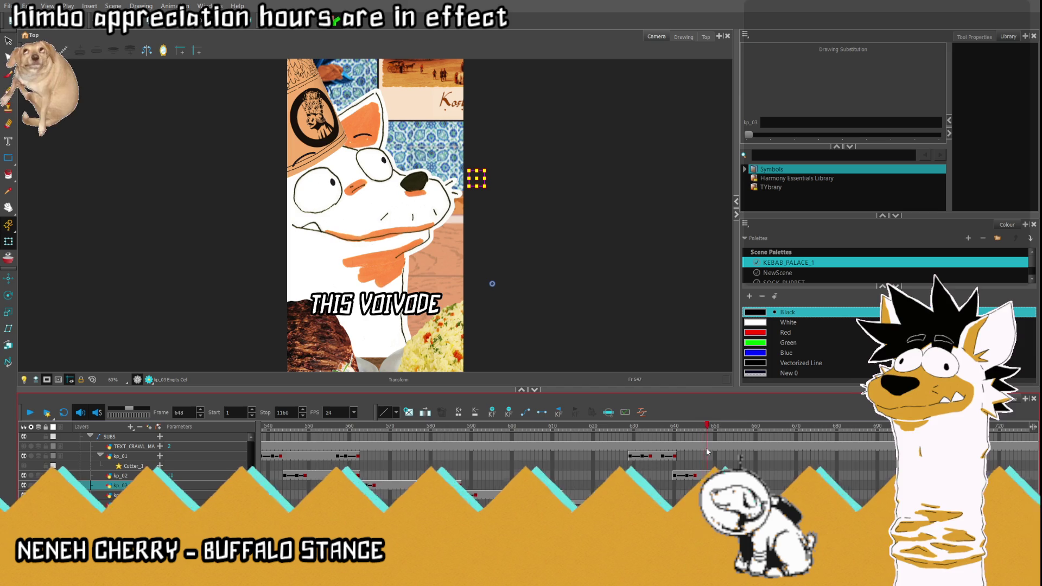
{"action": "left_click", "coordinate": [723, 426]}
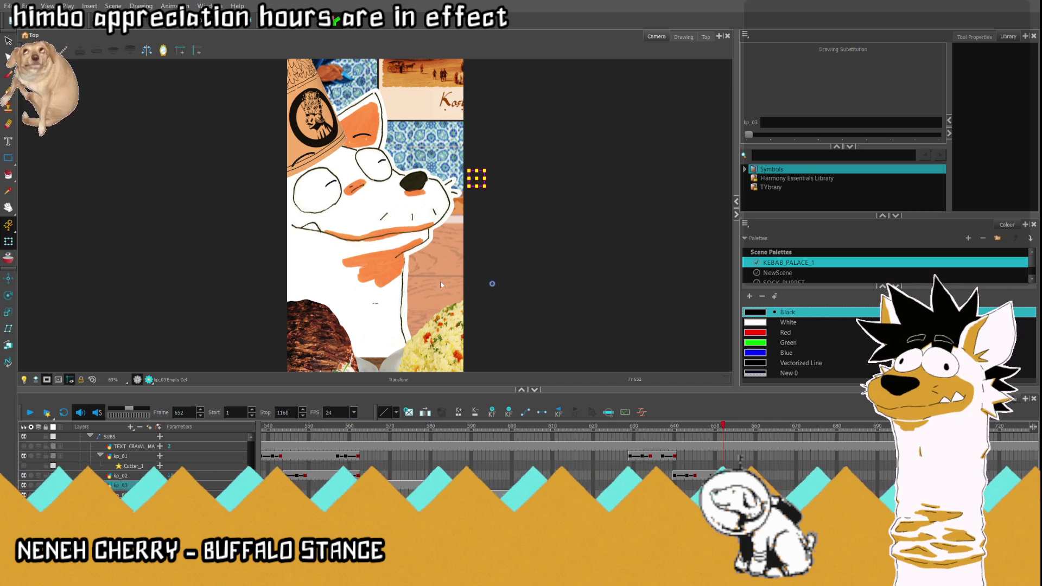
- Expose drawing 9 (OF WALLACHIA) on kp_03 at frame 652 and drag it toward centre
{"action": "key", "text": "minus"}
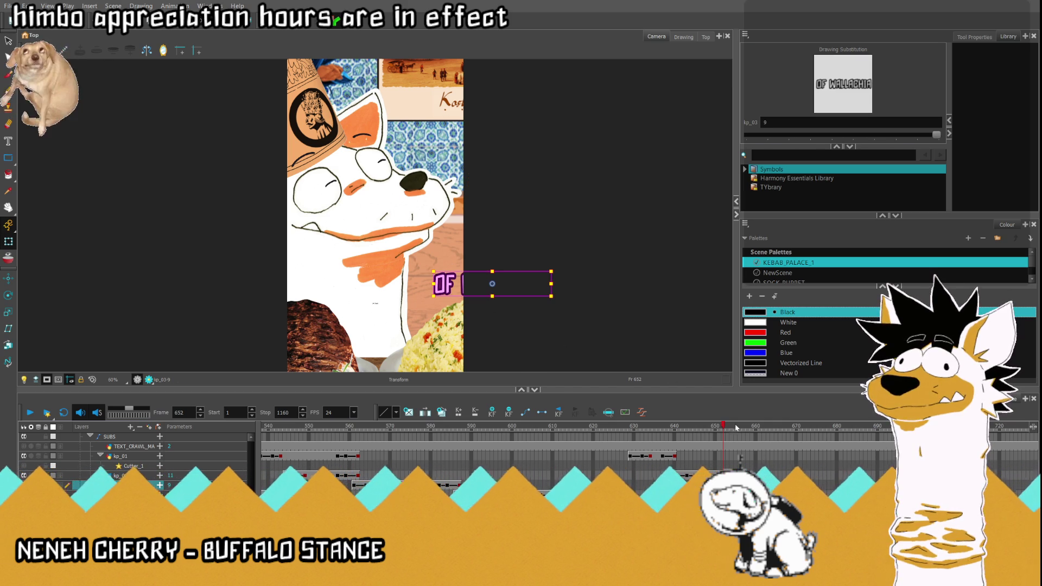
{"action": "left_click", "coordinate": [764, 430]}
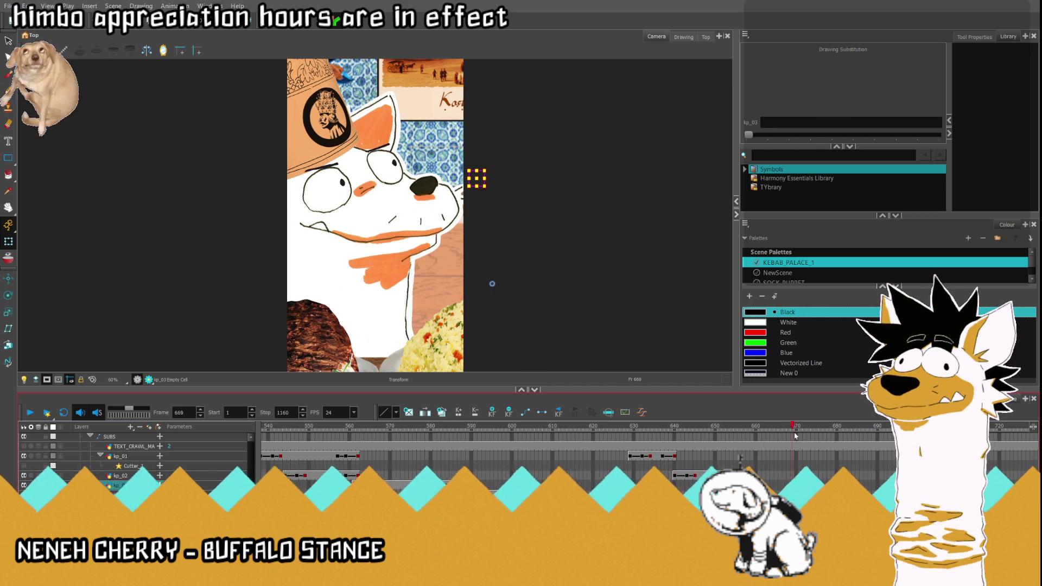
{"action": "left_click", "coordinate": [723, 428]}
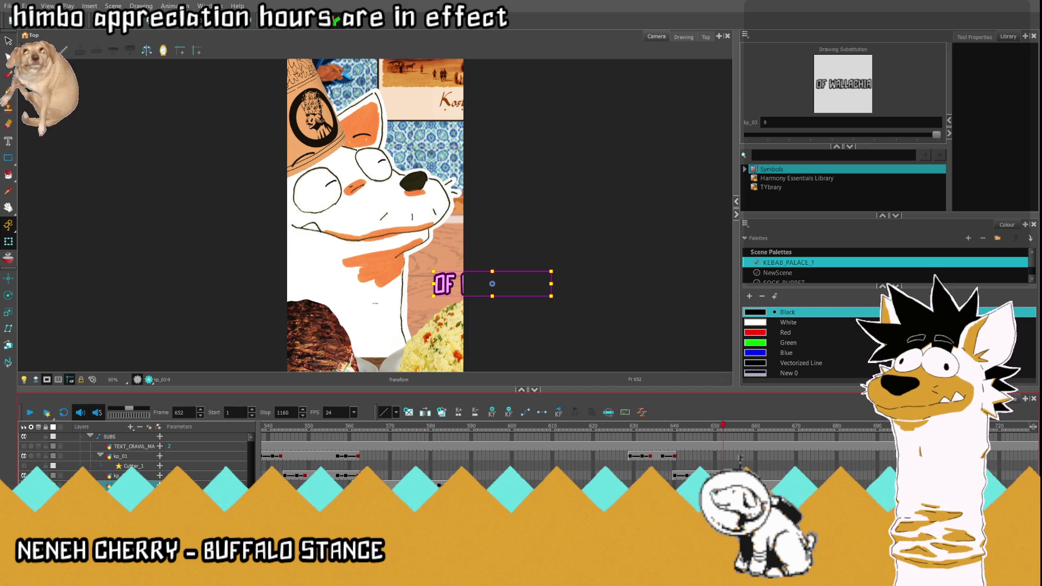
{"action": "left_click_drag", "start_coordinate": [500, 287], "coordinate": [392, 288]}
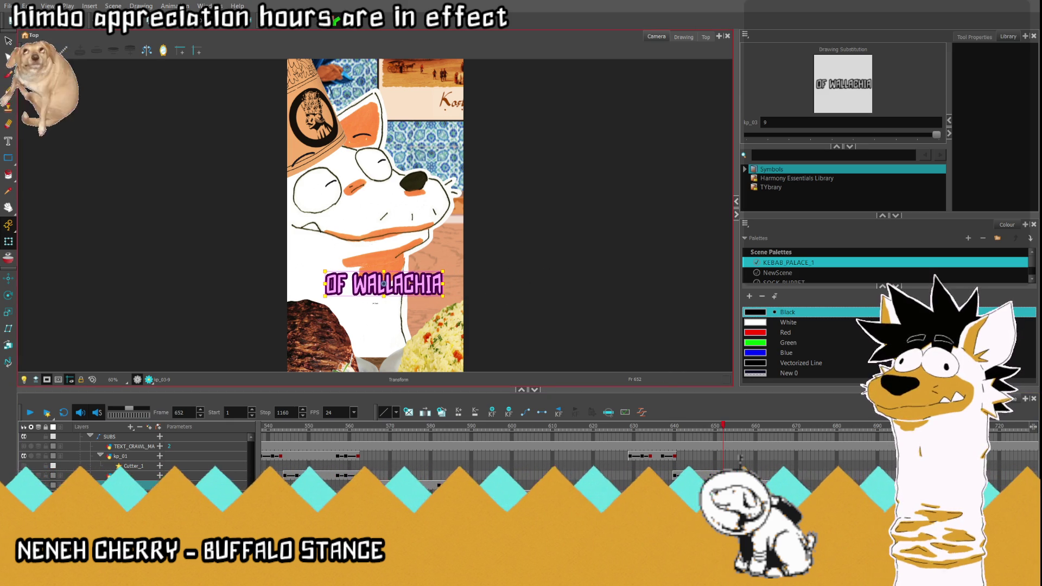
- Set the OF WALLACHIA caption's Position x to 0 and nudge it slightly down
{"action": "left_click", "coordinate": [739, 457]}
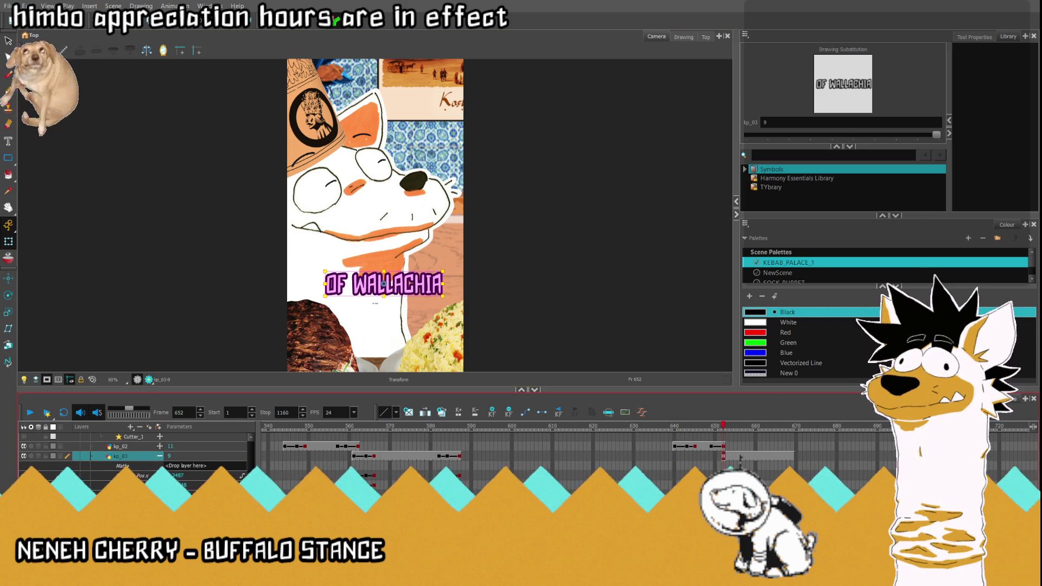
{"action": "left_click", "coordinate": [740, 457]}
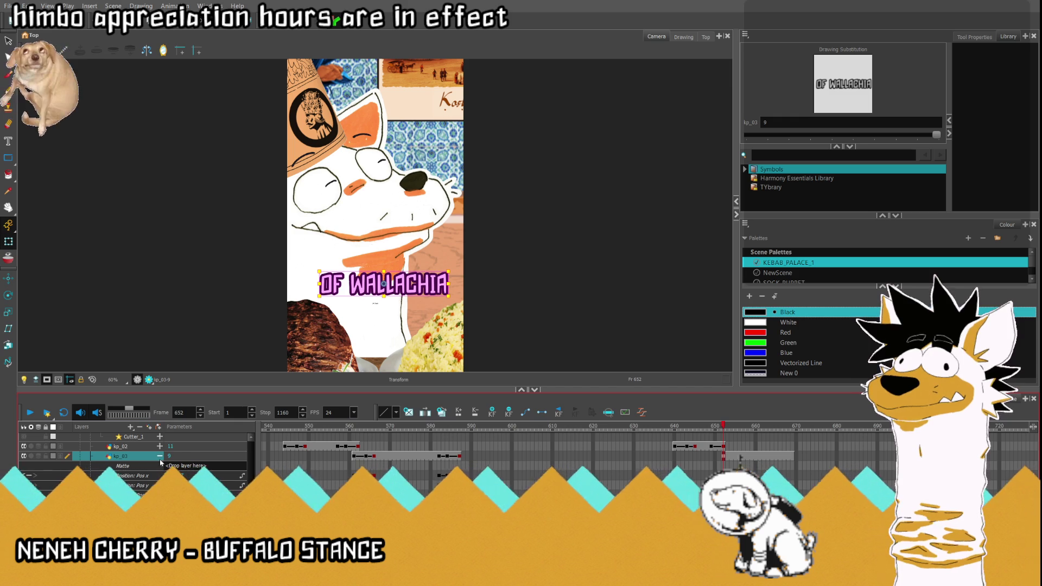
{"action": "left_click", "coordinate": [176, 476]}
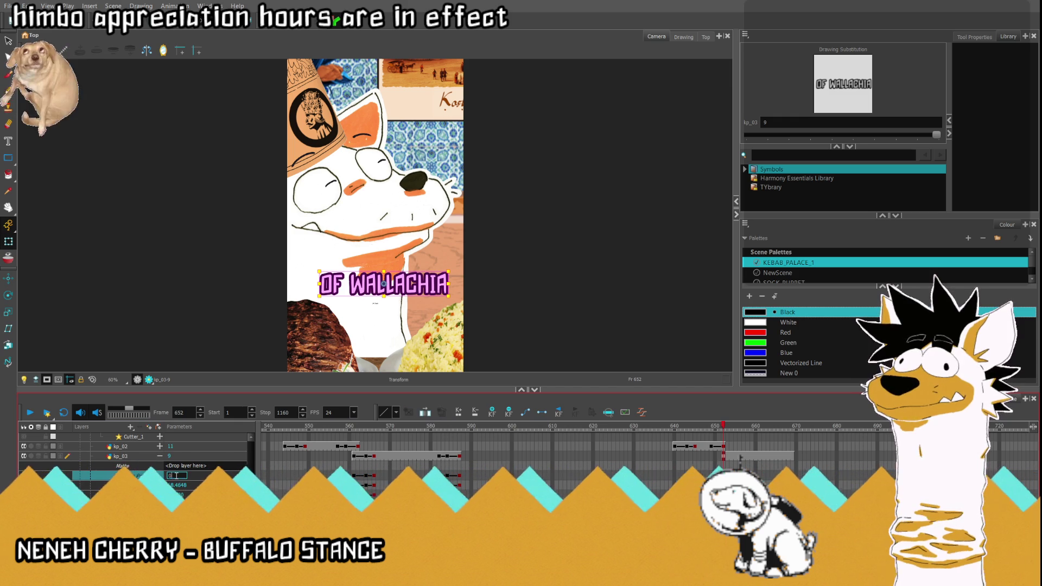
{"action": "type", "text": "0"}
{"action": "key", "text": "Return"}
{"action": "scroll", "coordinate": [159, 450], "scroll_direction": "up", "scroll_amount": 1}
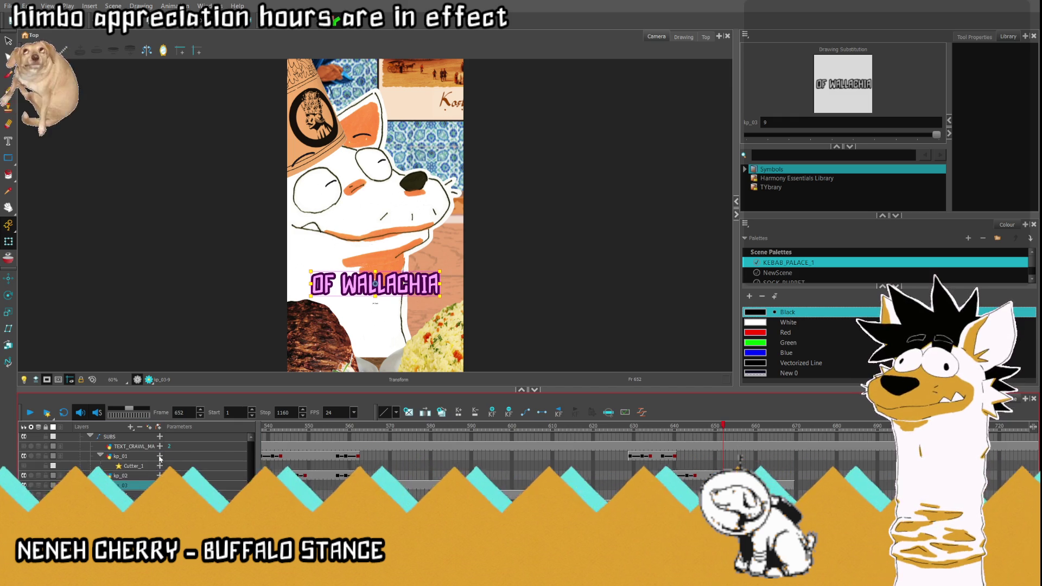
{"action": "key", "text": "Down"}
{"action": "key", "text": "Down"}
{"action": "key", "text": "Down"}
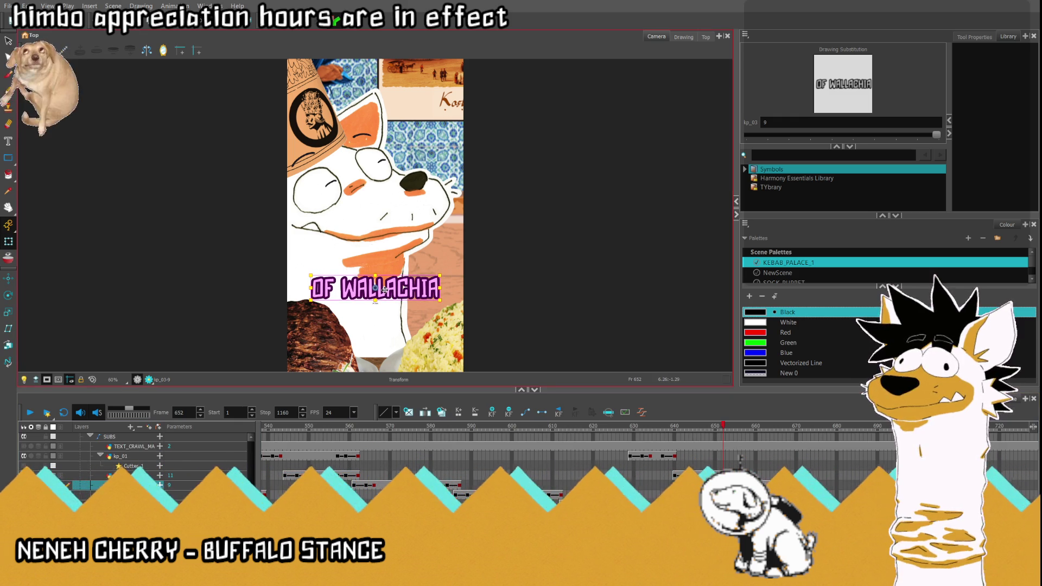
- Step through frames 647 to 657 to compare OF WALLACHIA against THIS VOIVODE
{"action": "left_click", "coordinate": [703, 476]}
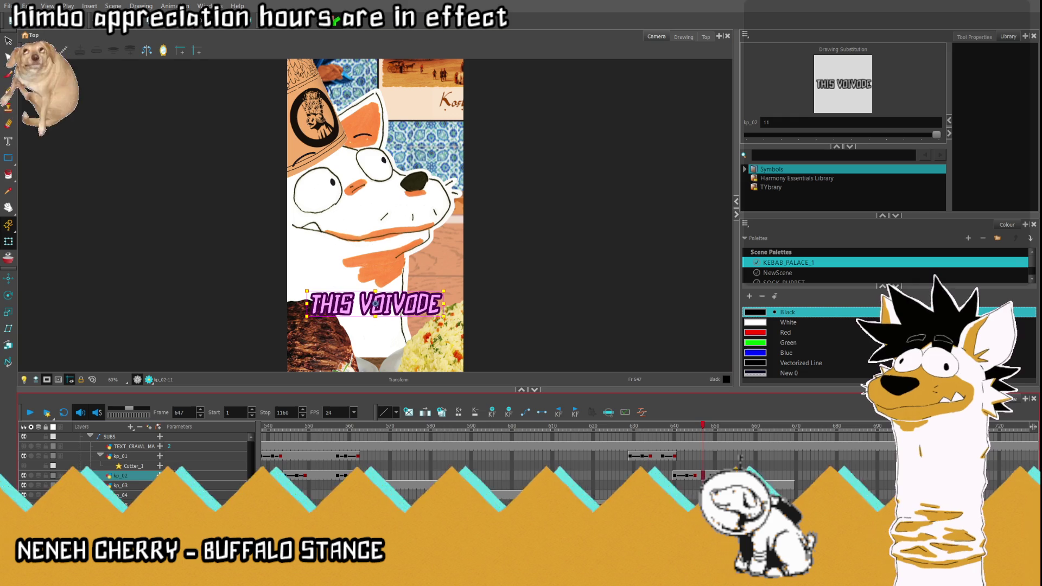
{"action": "left_click", "coordinate": [727, 485]}
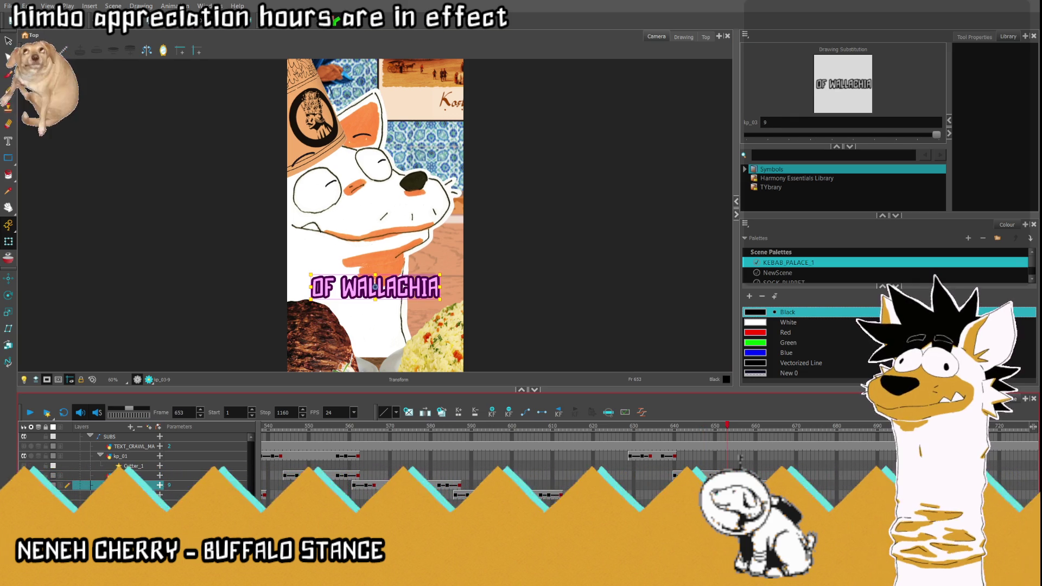
{"action": "key", "text": "period"}
{"action": "key", "text": "period"}
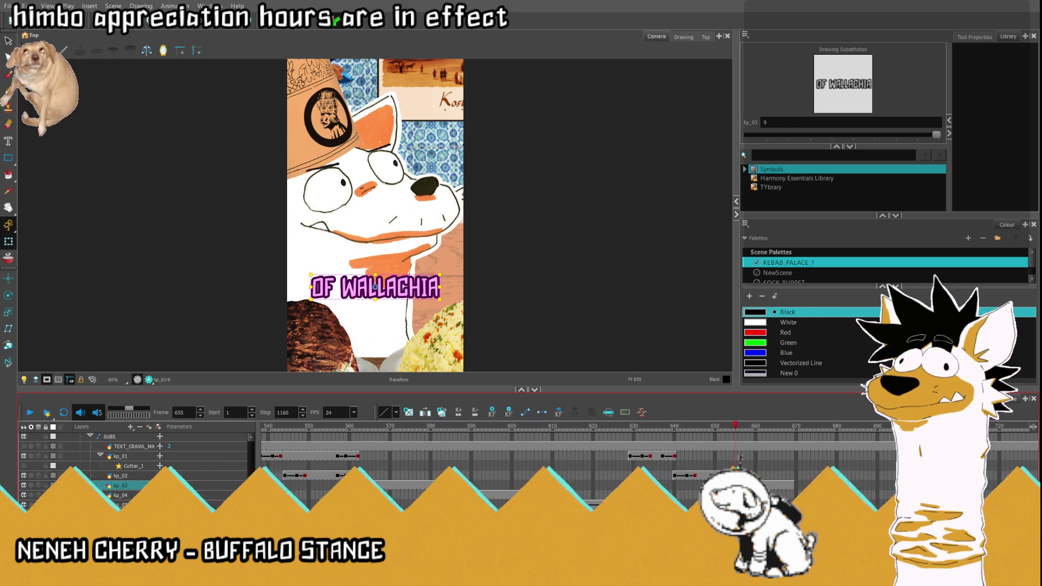
{"action": "key", "text": "period"}
{"action": "key", "text": "period"}
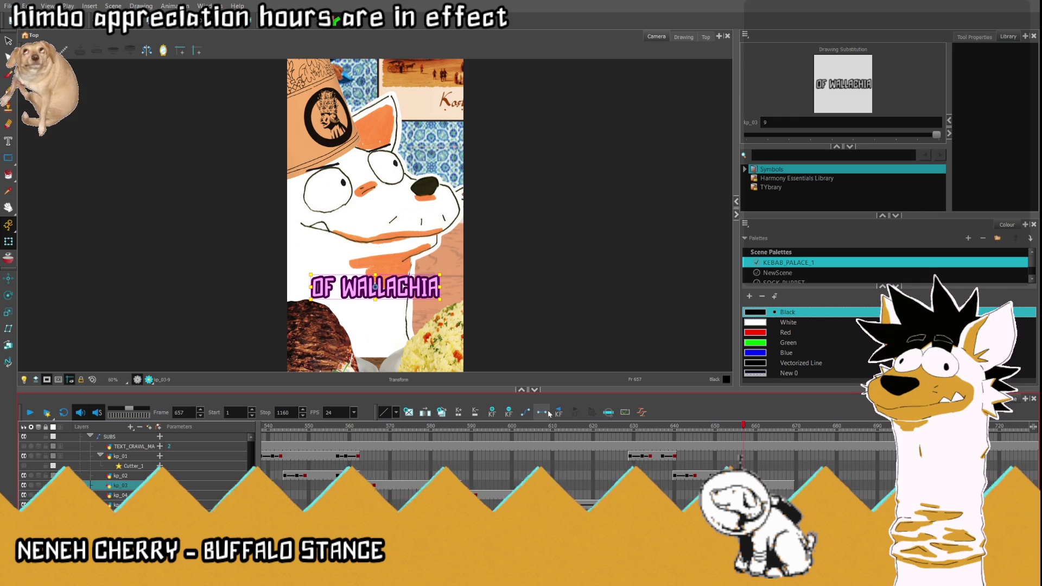
{"action": "key", "text": "comma"}
{"action": "key", "text": "comma"}
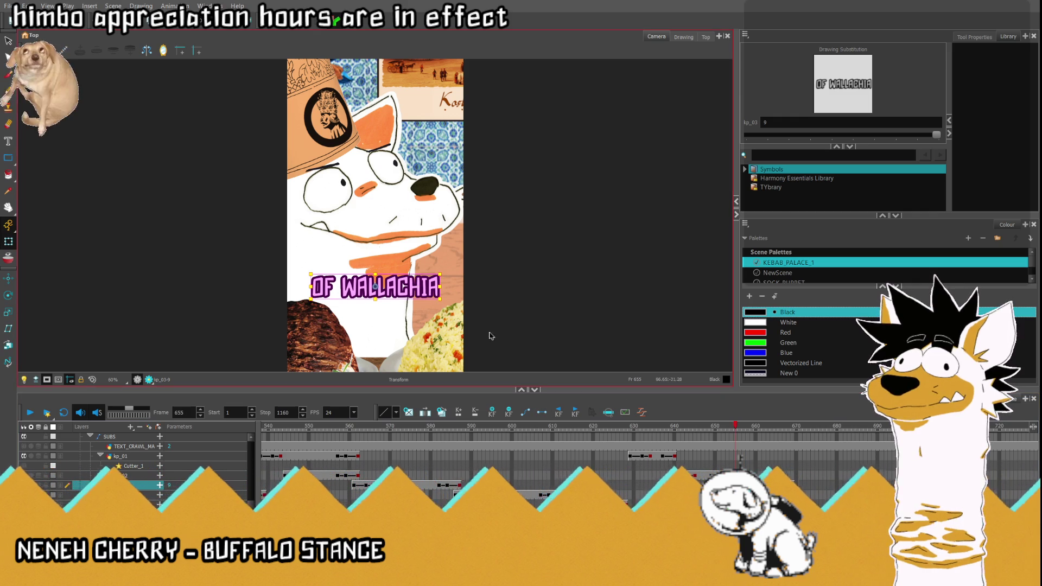
{"action": "key", "text": "comma"}
{"action": "key", "text": "comma"}
{"action": "key", "text": "comma"}
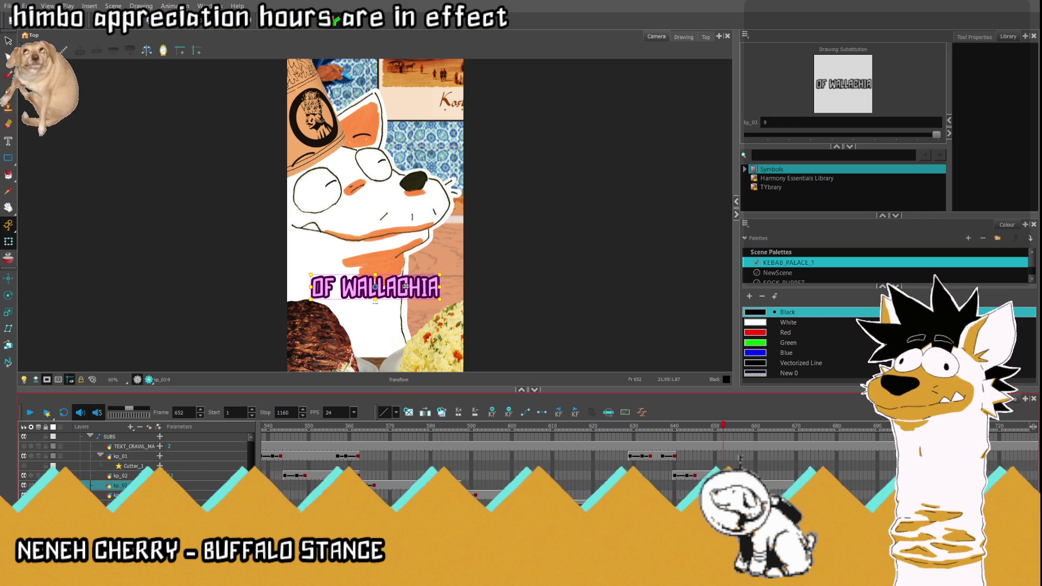
- Lower OF WALLACHIA slightly at frame 657 and play back, stopping at frame 669
{"action": "key", "text": "comma"}
{"action": "key", "text": "comma"}
{"action": "key", "text": "comma"}
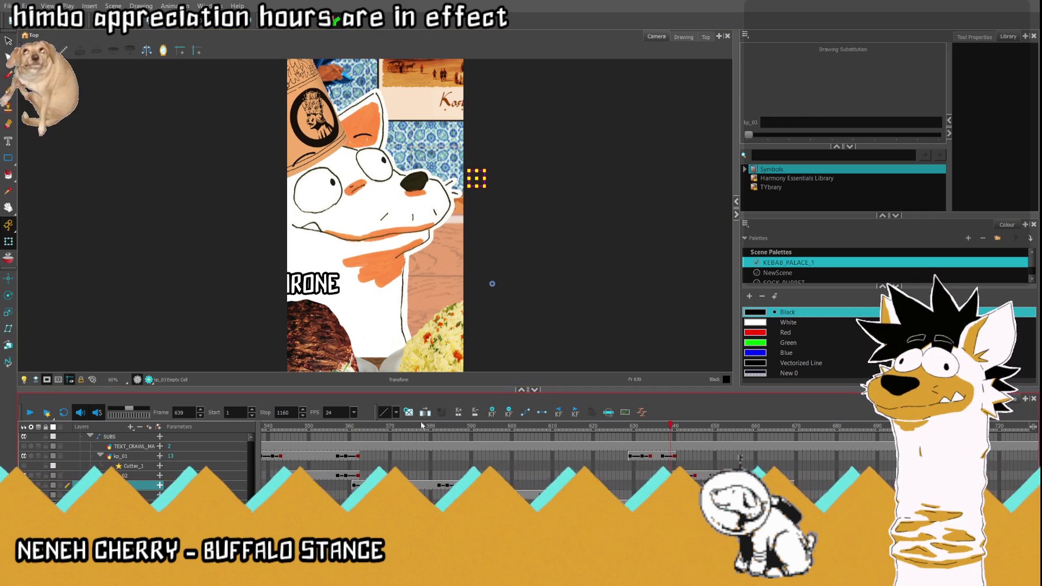
{"action": "key", "text": "period"}
{"action": "key", "text": "period"}
{"action": "key", "text": "period"}
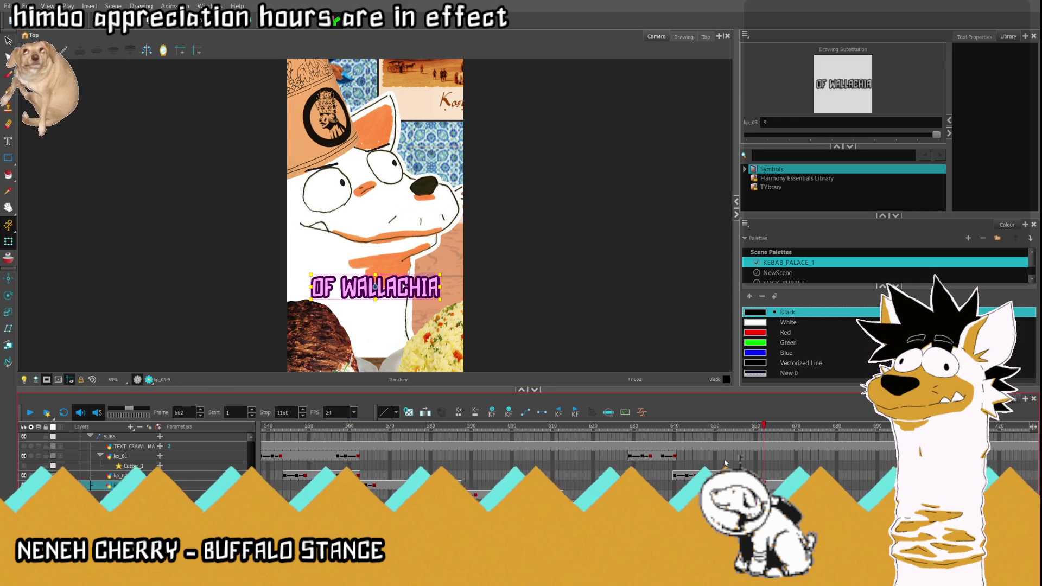
{"action": "key", "text": "comma"}
{"action": "key", "text": "comma"}
{"action": "key", "text": "comma"}
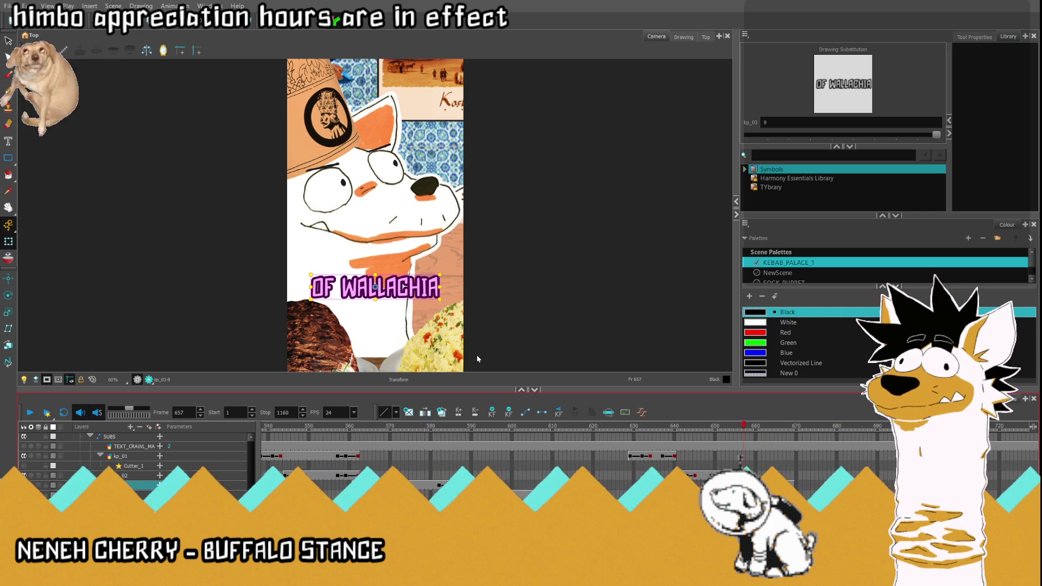
{"action": "left_click_drag", "start_coordinate": [354, 290], "coordinate": [354, 299]}
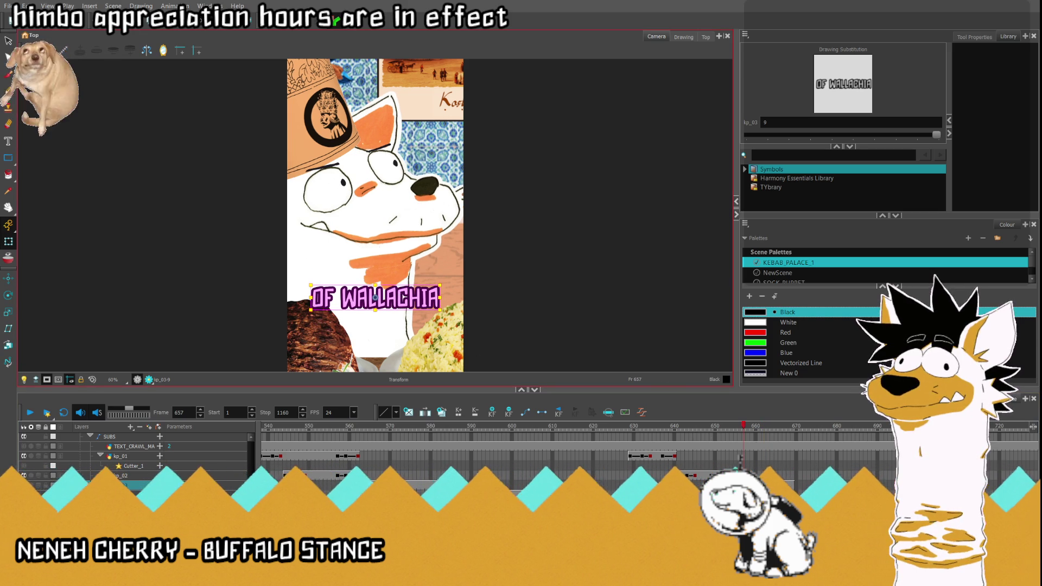
{"action": "key", "text": "comma"}
{"action": "key", "text": "comma"}
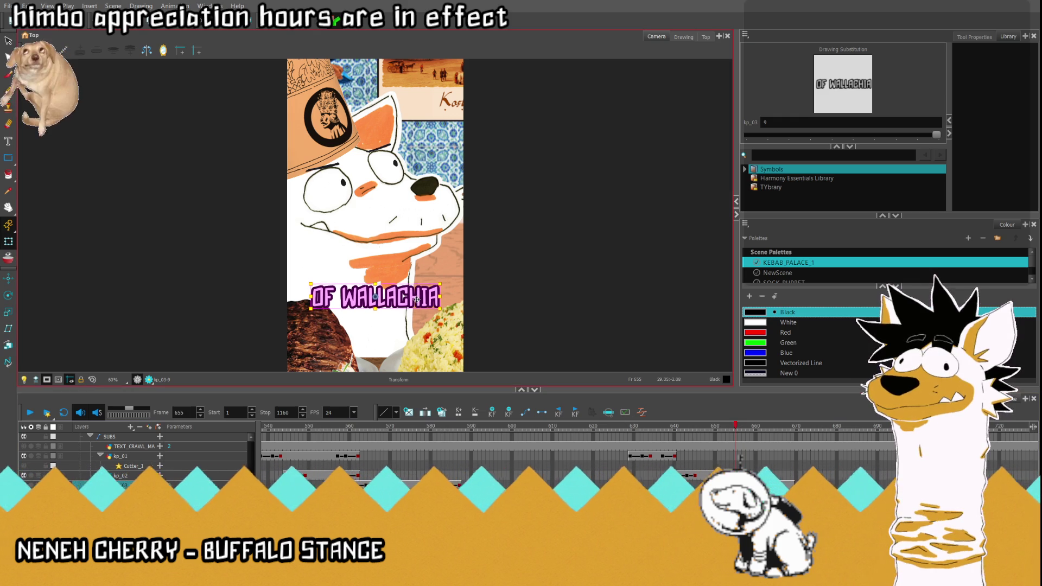
{"action": "key", "text": "period"}
{"action": "key", "text": "period"}
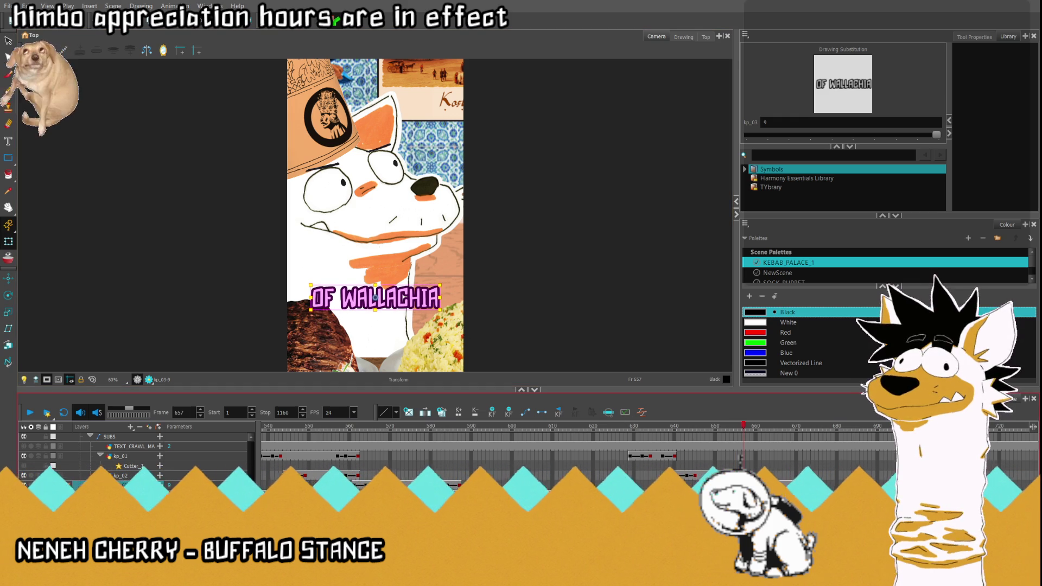
{"action": "key", "text": "comma"}
{"action": "key", "text": "comma"}
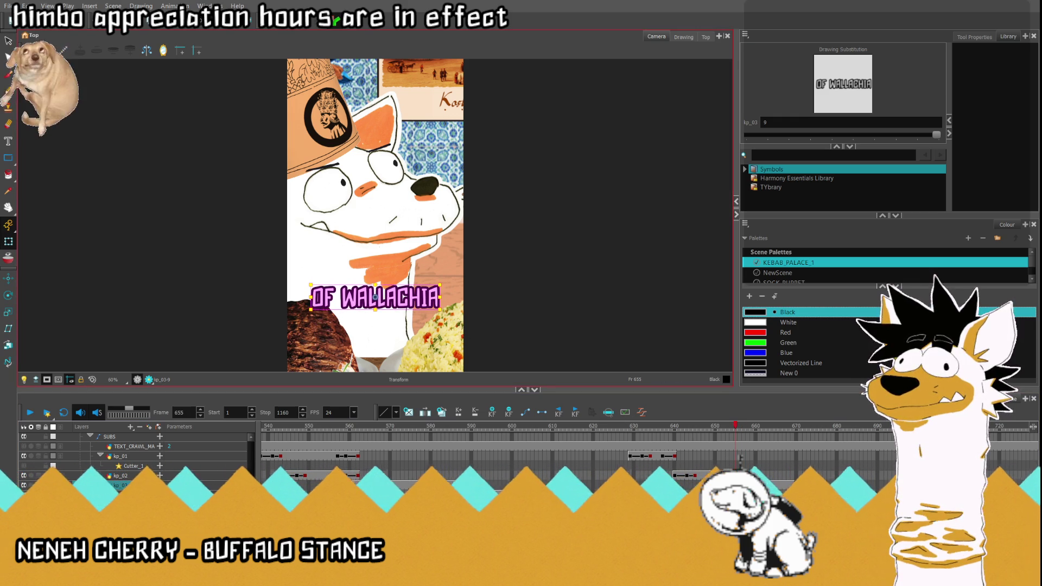
{"action": "key", "text": "comma"}
{"action": "key", "text": "comma"}
{"action": "key", "text": "comma"}
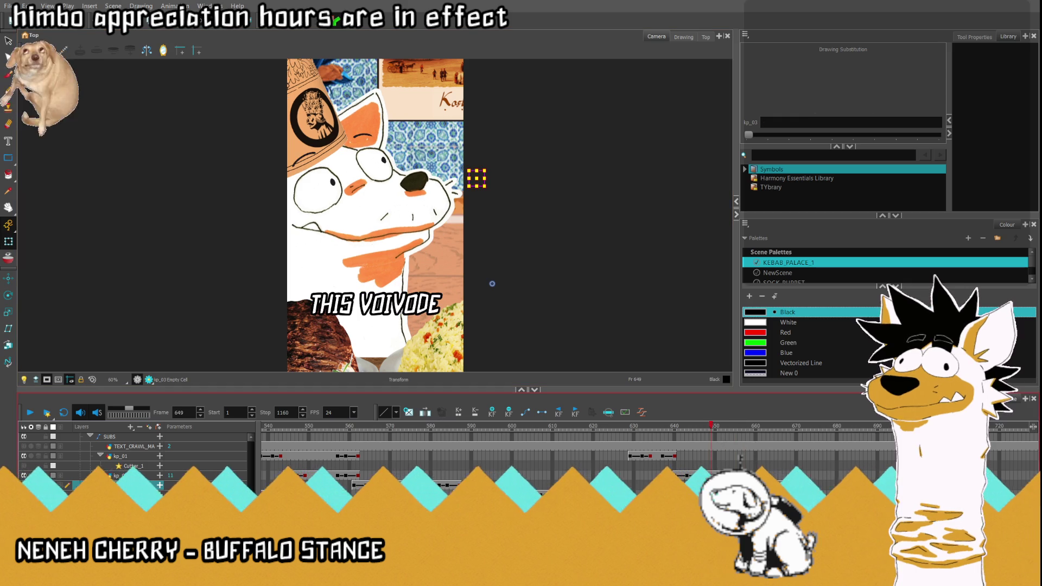
{"action": "left_click", "coordinate": [34, 411]}
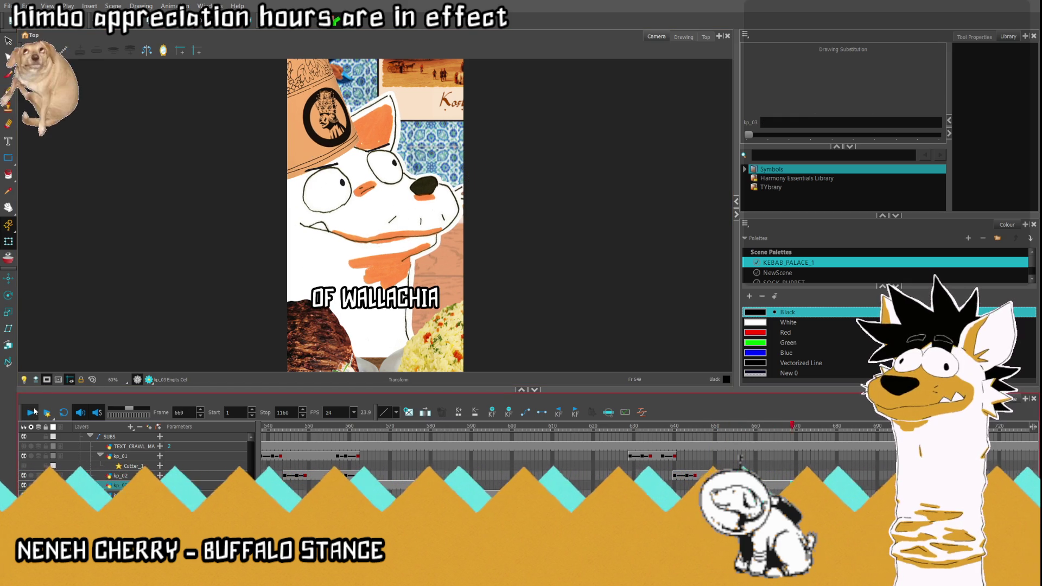
{"action": "left_click", "coordinate": [793, 428]}
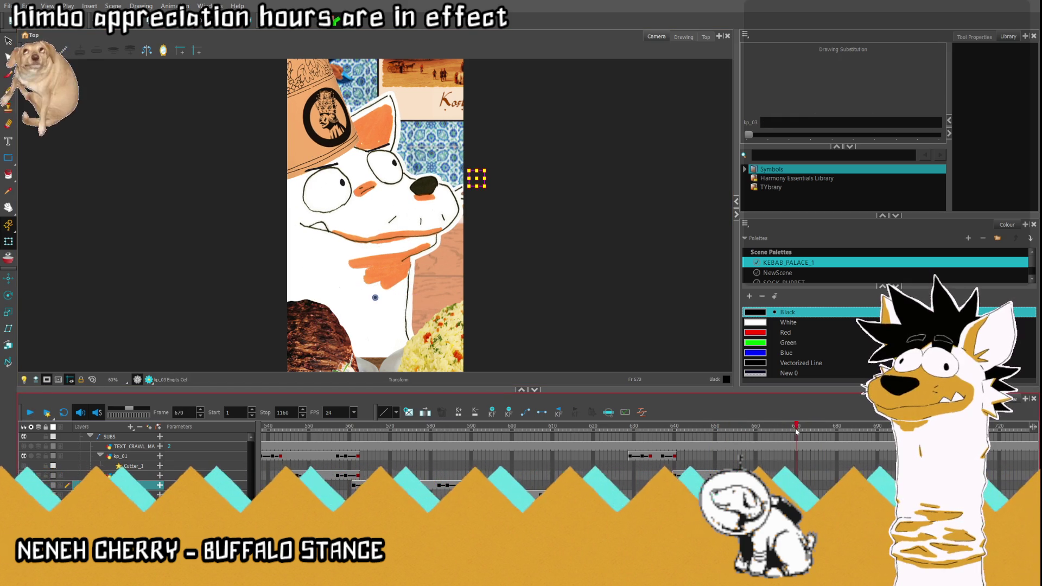